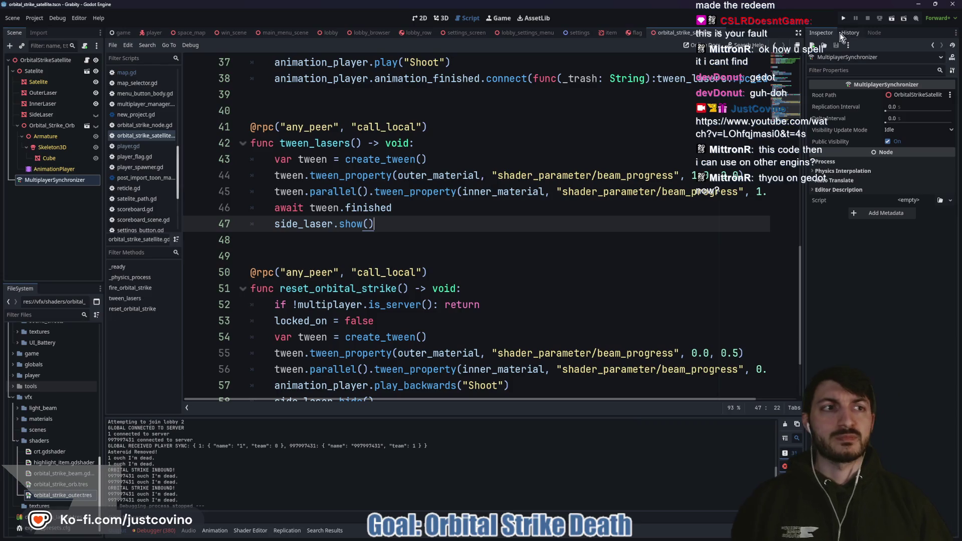
Step: Launch the game instances and host a private lobby in the left window
click(846, 18)
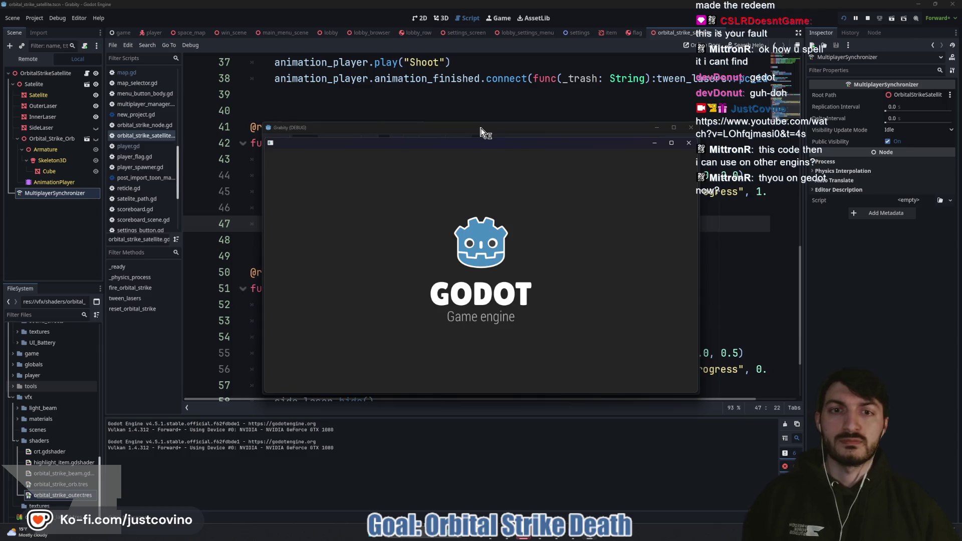
drag(480, 129, 246, 129)
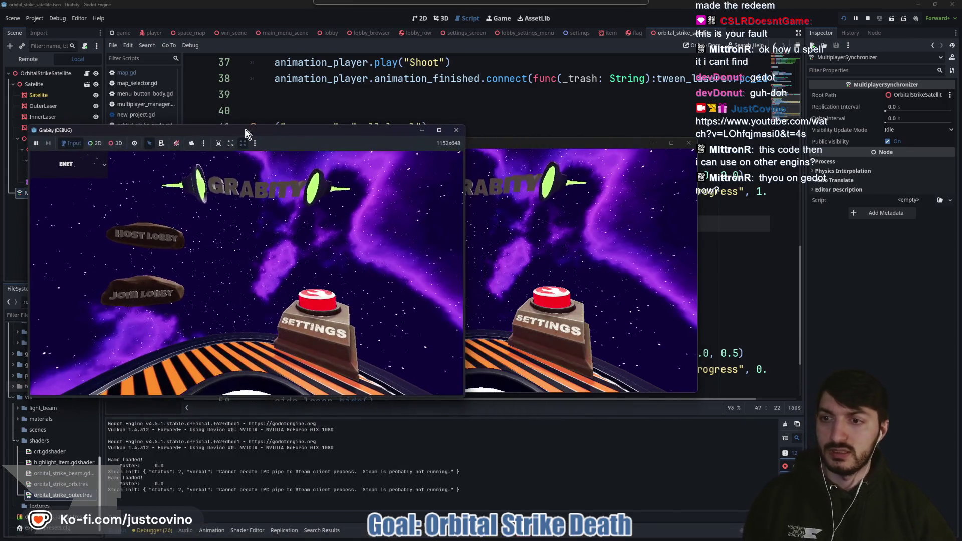
click(145, 235)
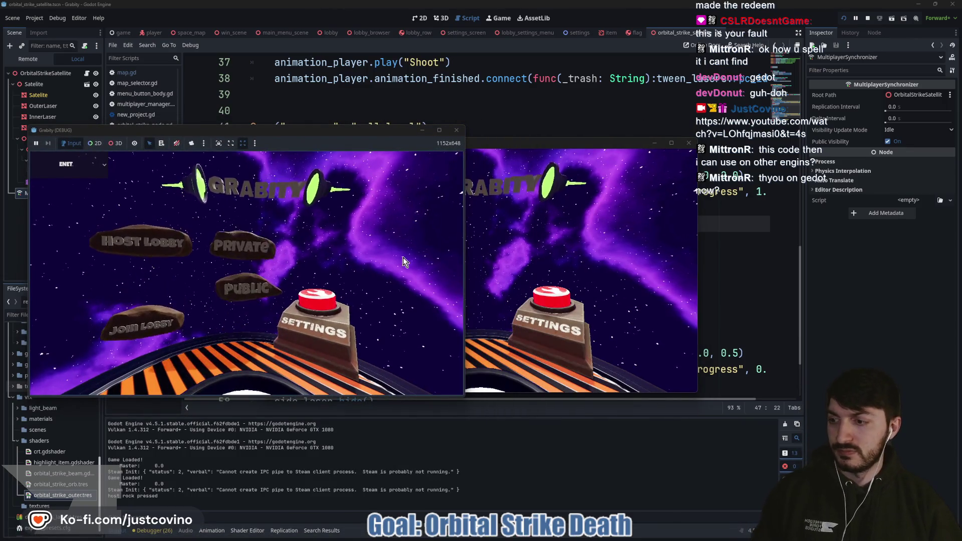
click(242, 229)
Step: Join the lobby from the right window, ready up, and start the match
drag(525, 143, 735, 128)
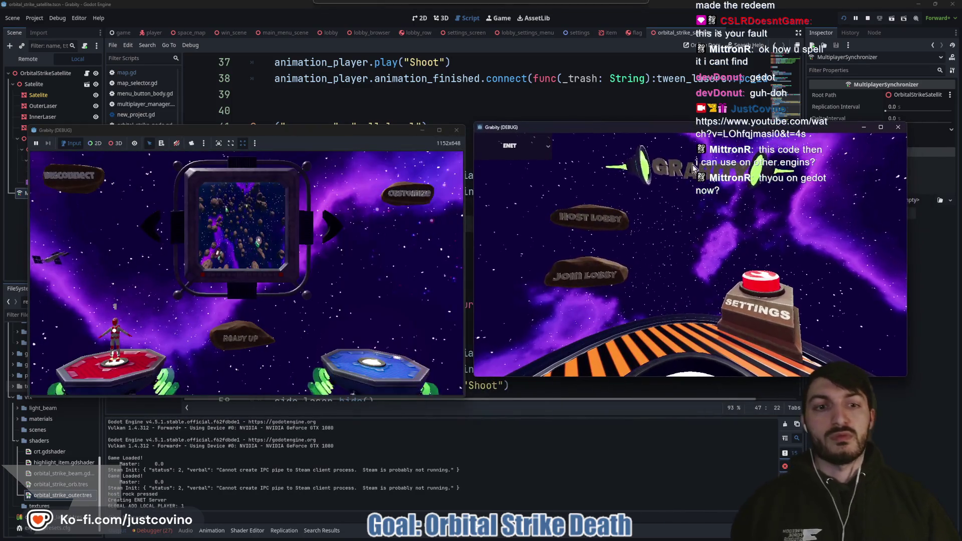
click(590, 272)
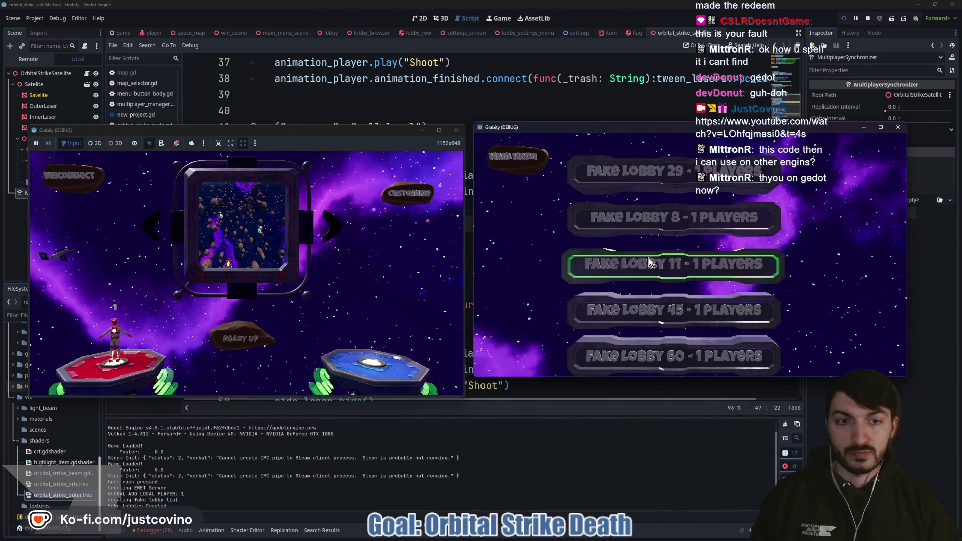
click(649, 262)
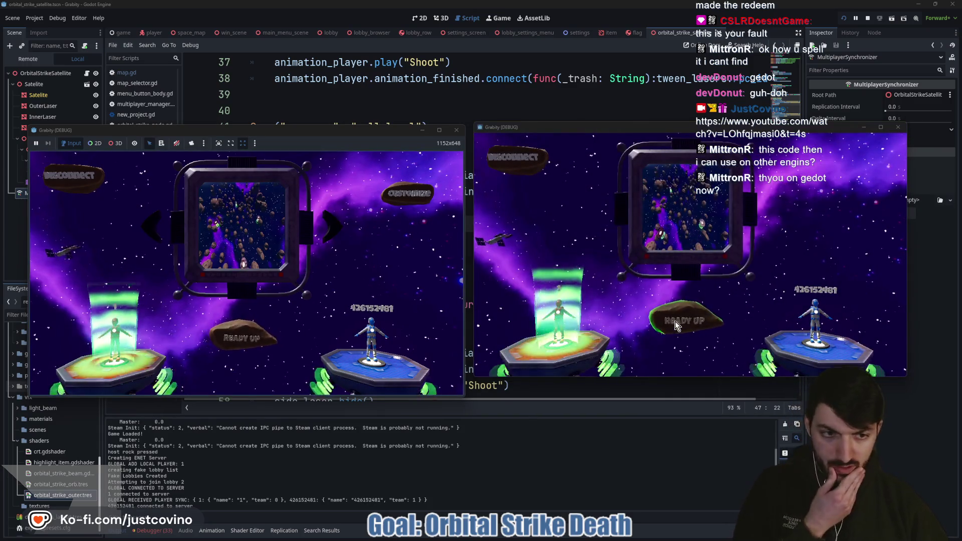
click(676, 326)
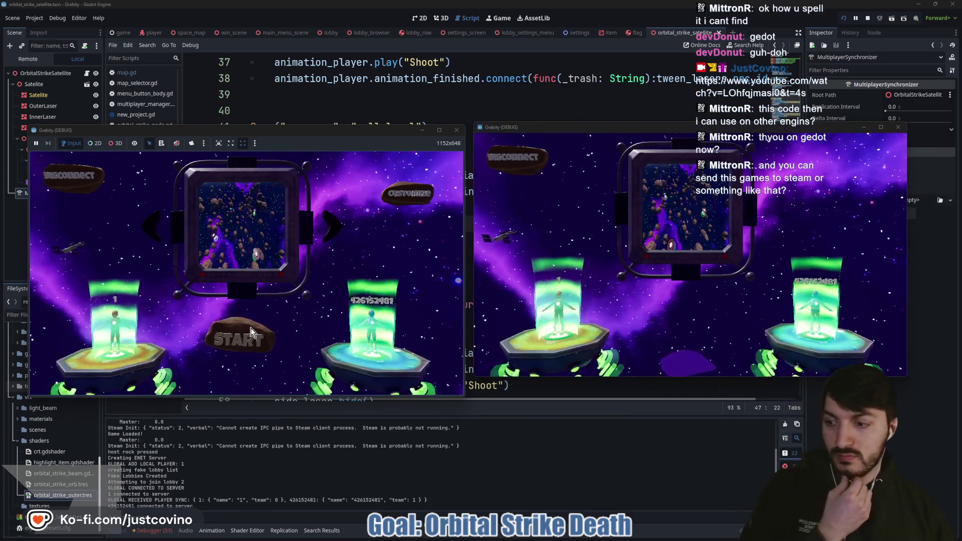
click(250, 333)
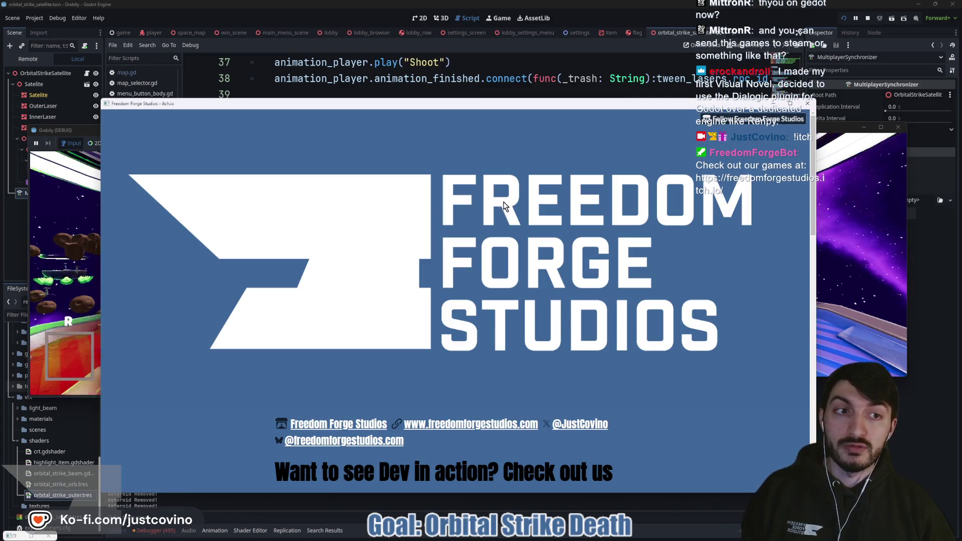
Step: Move the Freedom Forge Studios page window higher and scroll down it
drag(496, 108, 492, 53)
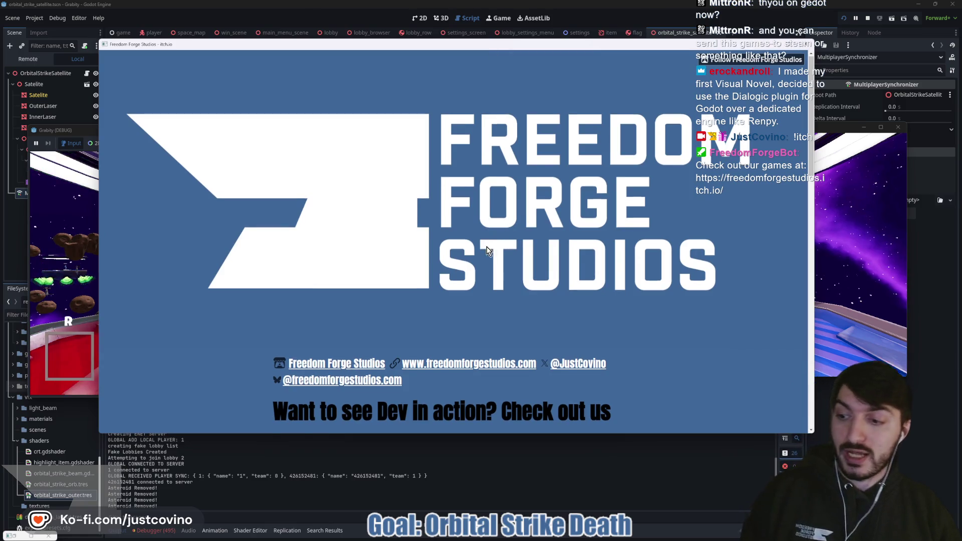
scroll(488, 251, down, 7)
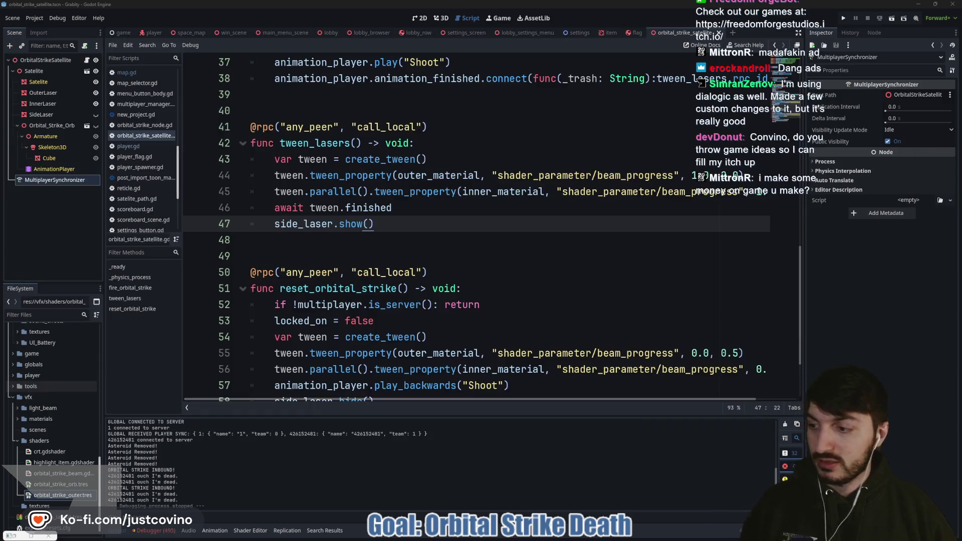
Step: Place the cursor on the empty lines 49 and 48 below tween_lasers
click(382, 254)
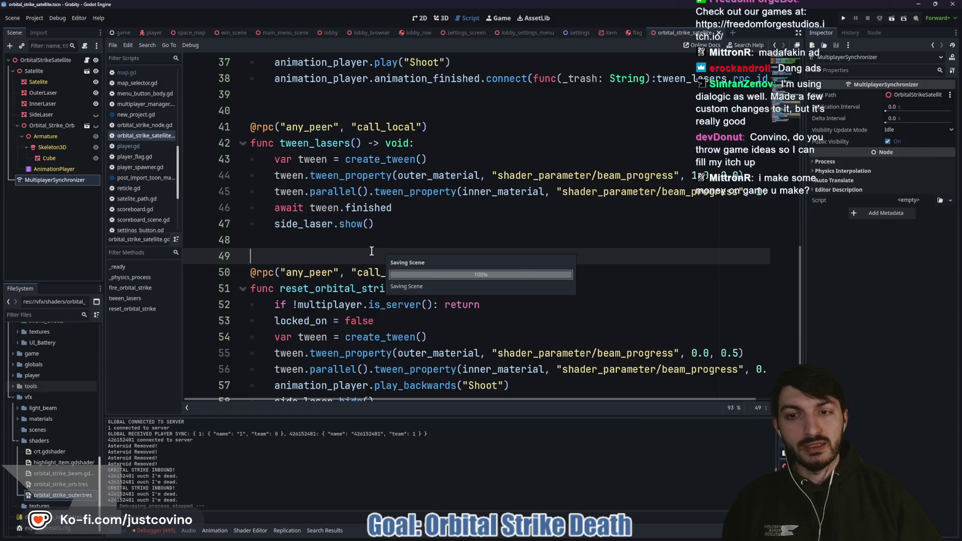
click(347, 239)
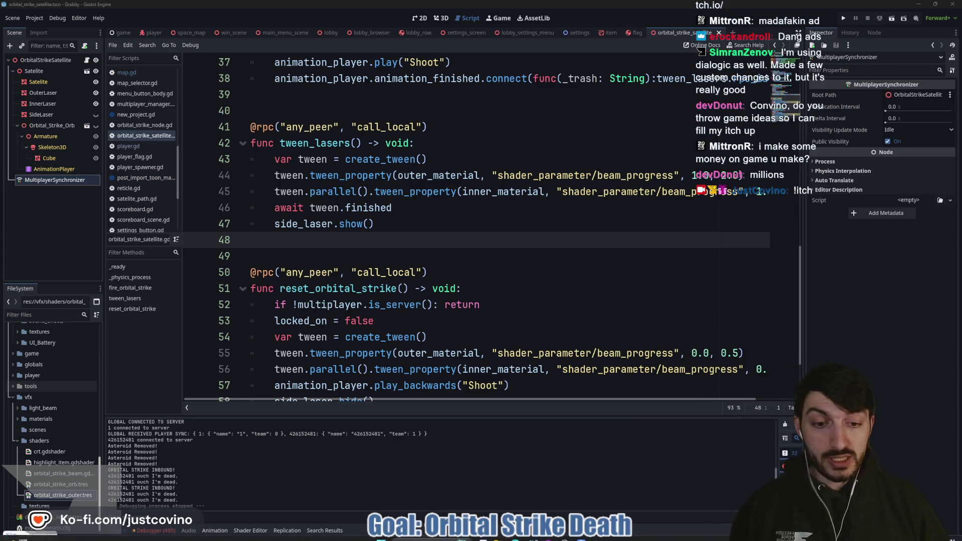
Step: Go to itch.io in a new browser tab and browse the Freedom Forge Studios page
key(alt+Tab)
click(232, 85)
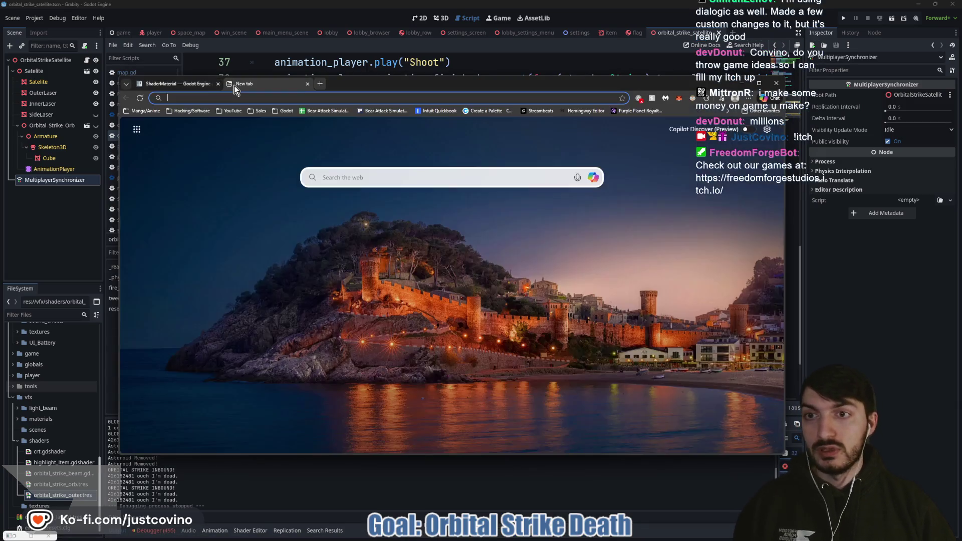
text(itch)
key(Return)
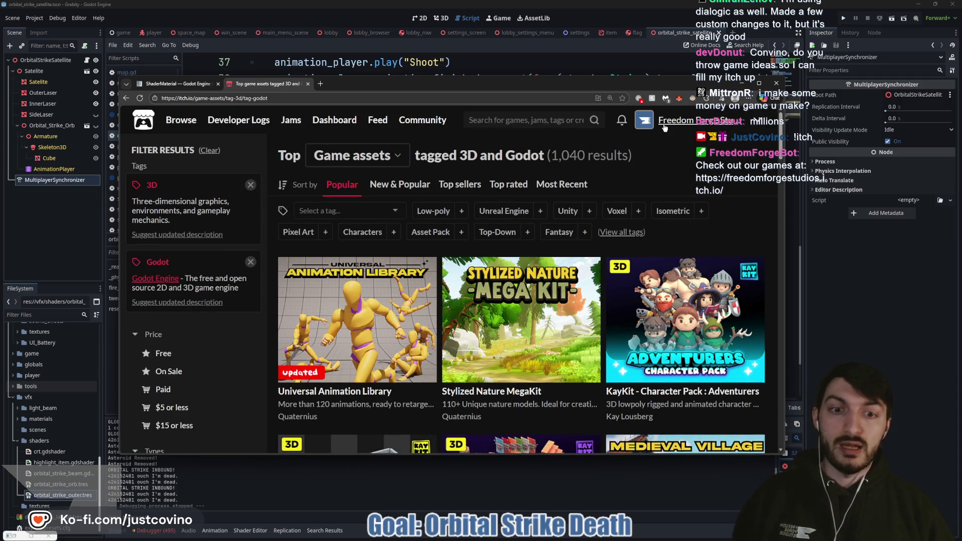
click(664, 125)
scroll(536, 258, down, 7)
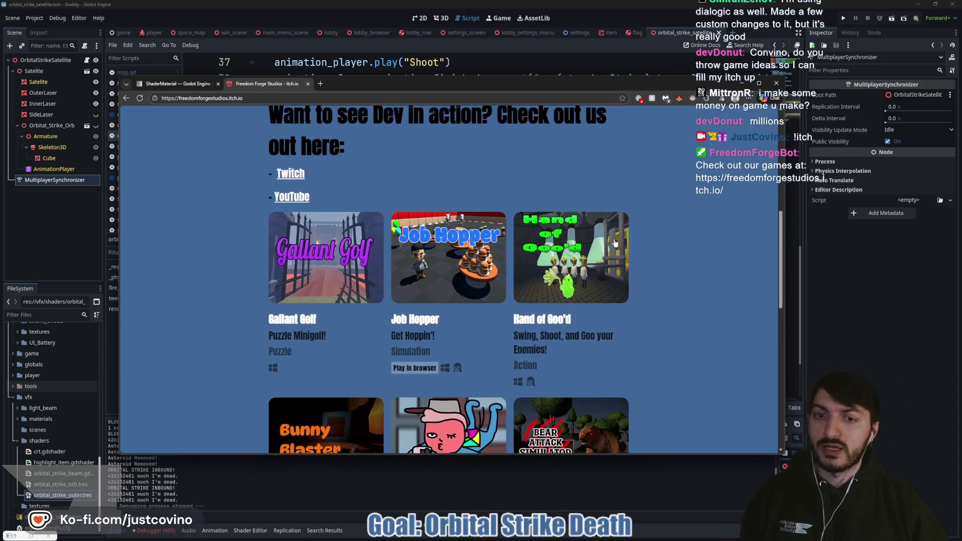
scroll(615, 243, down, 2)
scroll(512, 281, up, 1)
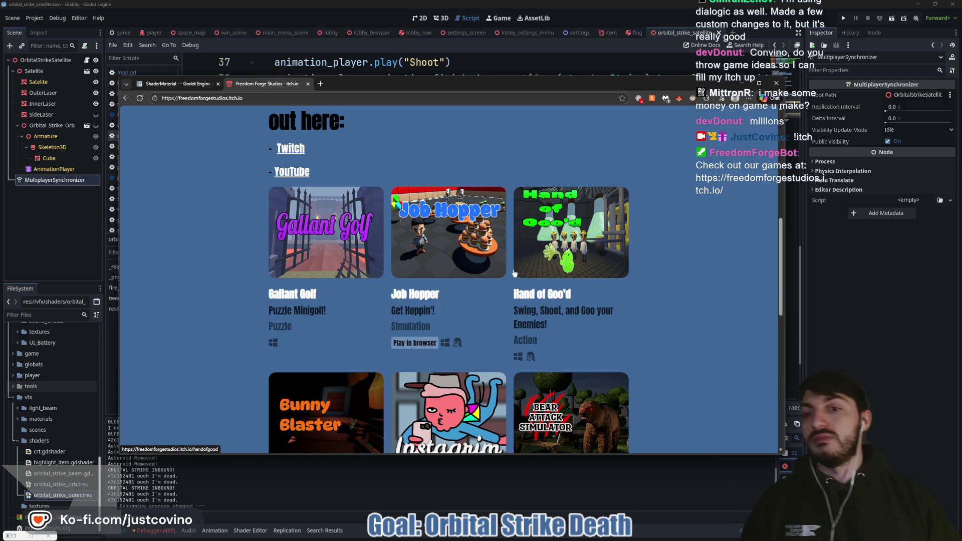
Step: View the Job Hopper and Gallant Golf game pages, boxing the Gallant Golf title in red
click(499, 277)
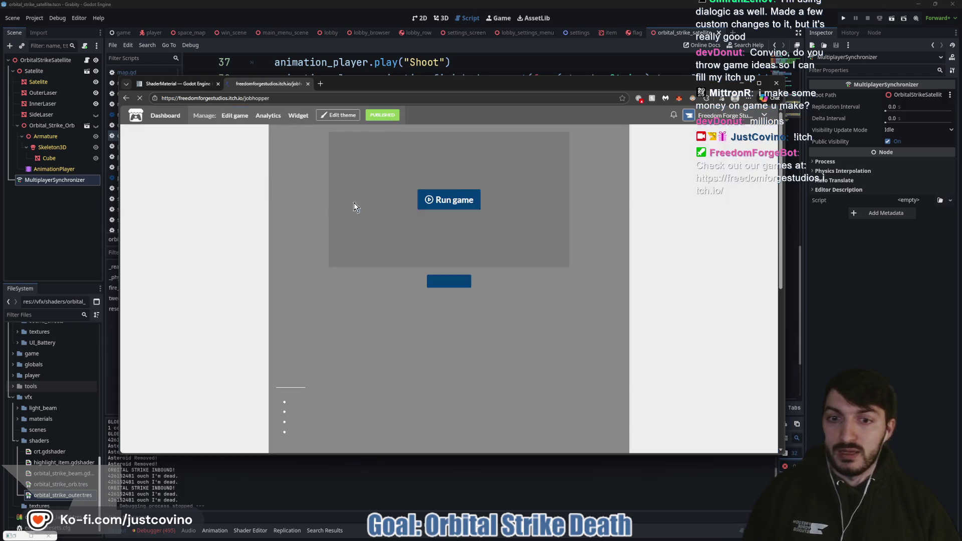
scroll(439, 221, up, 4)
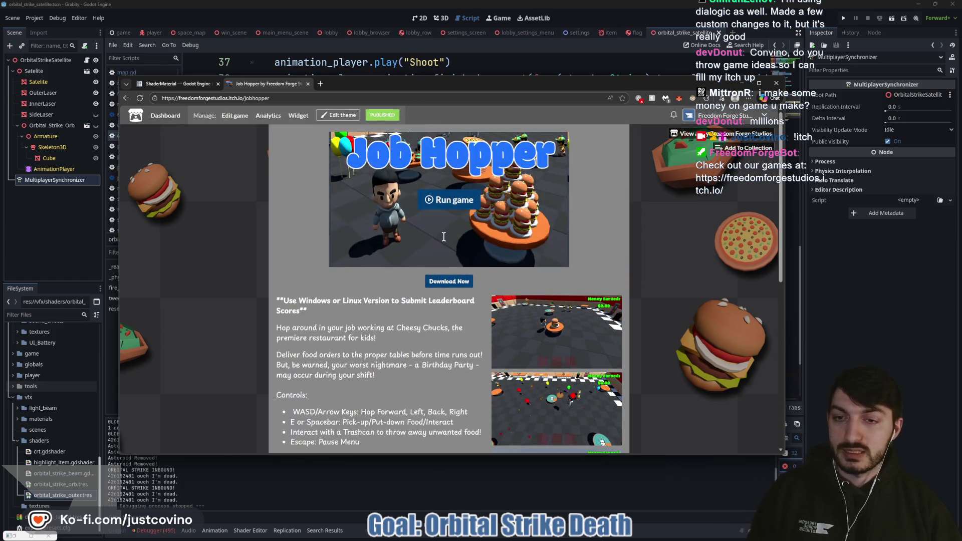
click(126, 98)
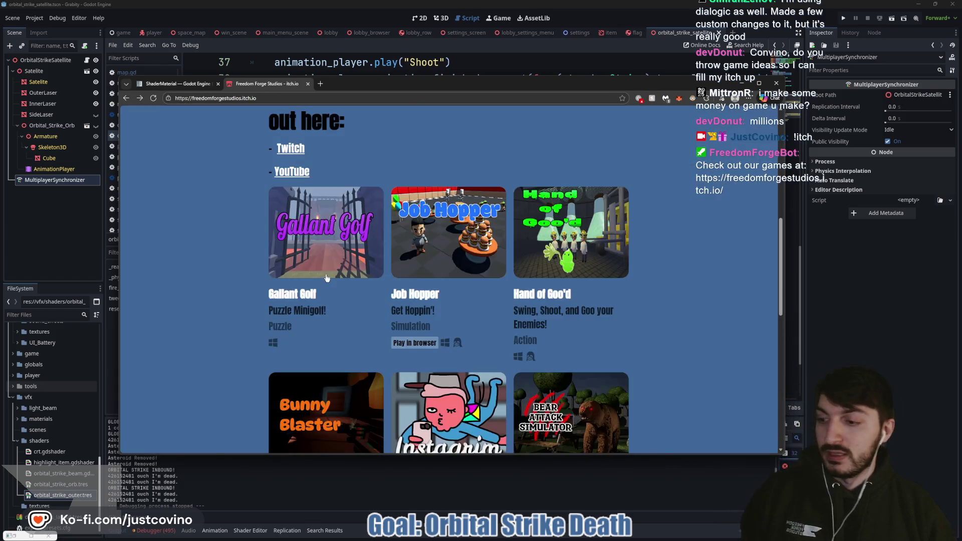
click(359, 265)
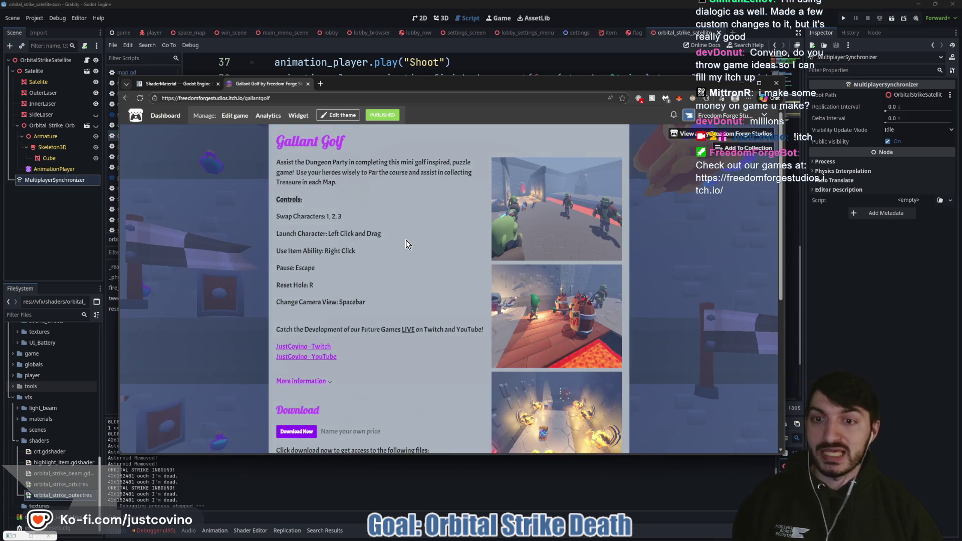
scroll(401, 241, down, 5)
scroll(388, 249, down, 2)
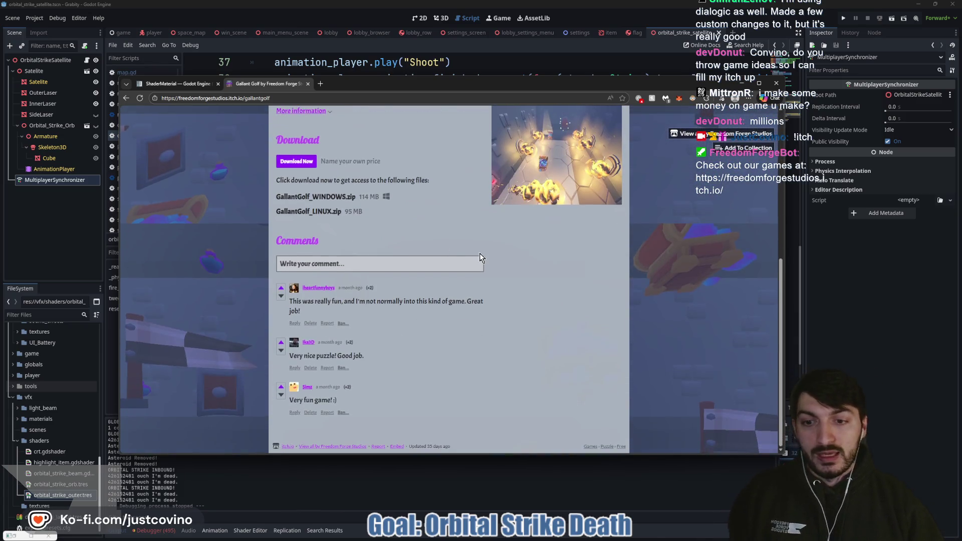
scroll(479, 253, up, 5)
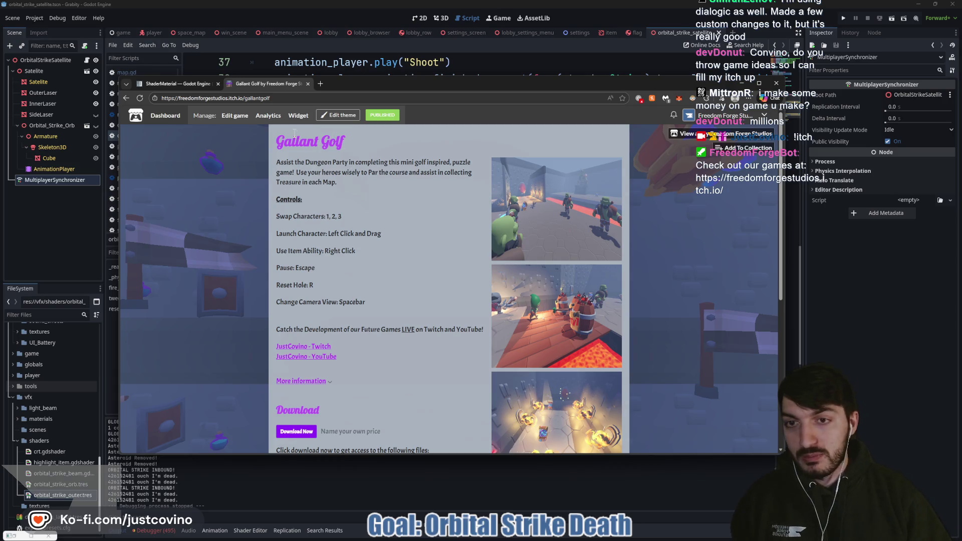
drag(278, 130, 386, 154)
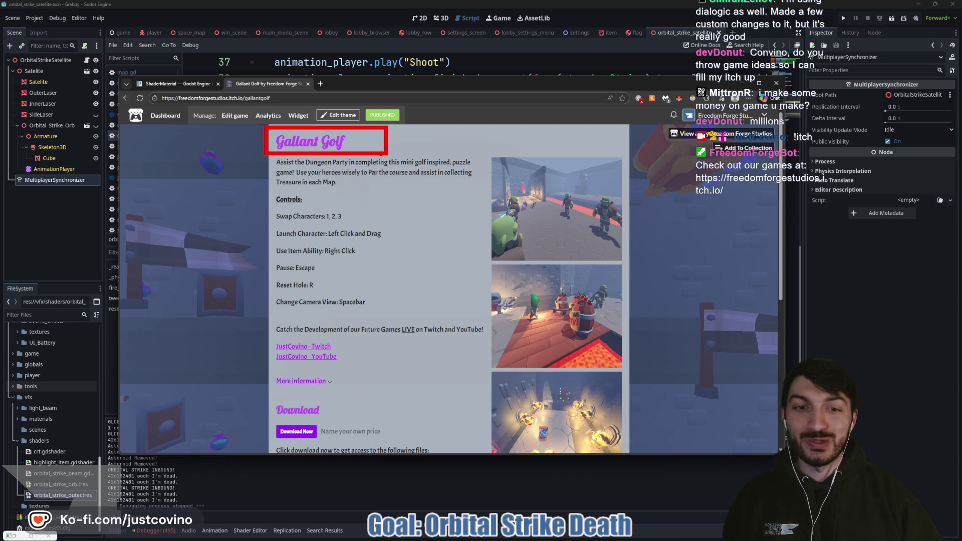
Step: Return to the studio's games list, scroll through it, and close the itch.io tab
key(alt+Left)
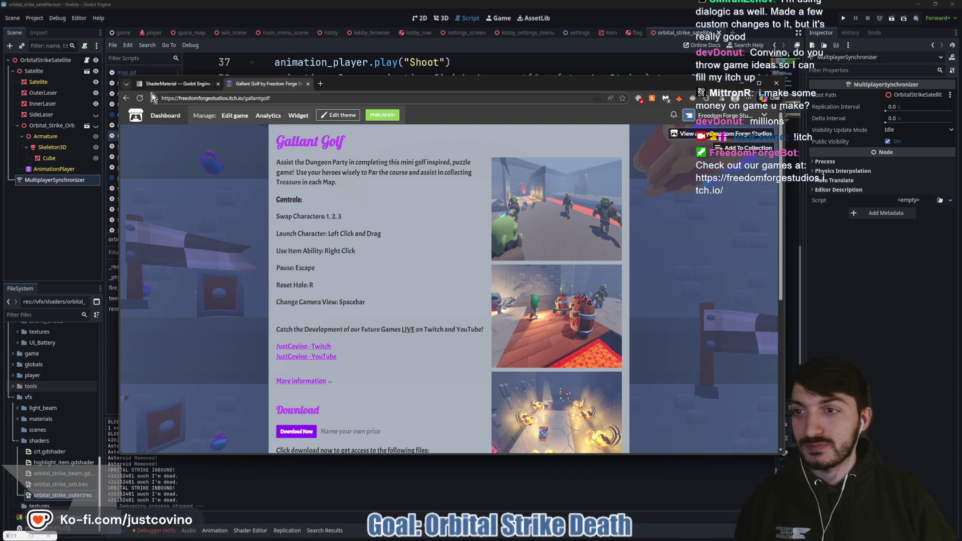
scroll(444, 242, down, 3)
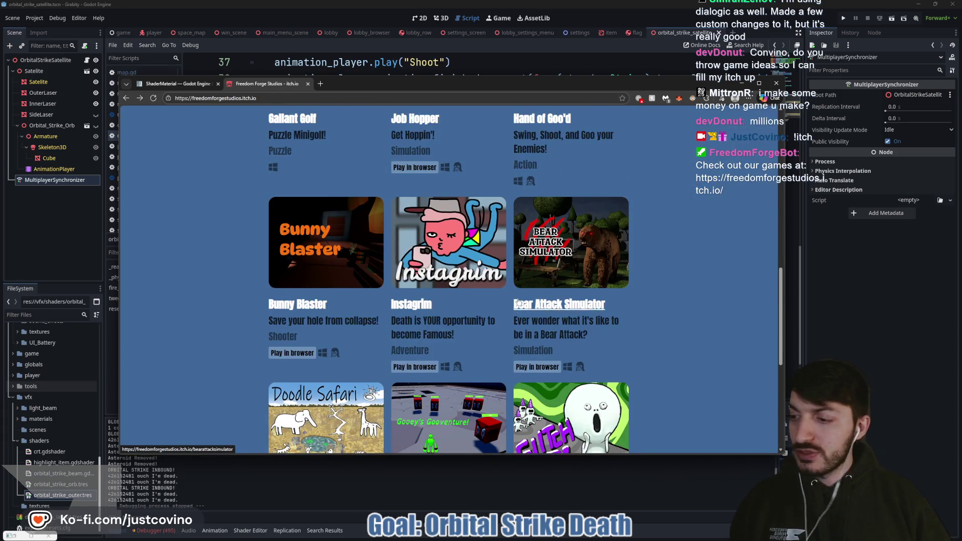
scroll(460, 295, down, 3)
scroll(484, 311, up, 10)
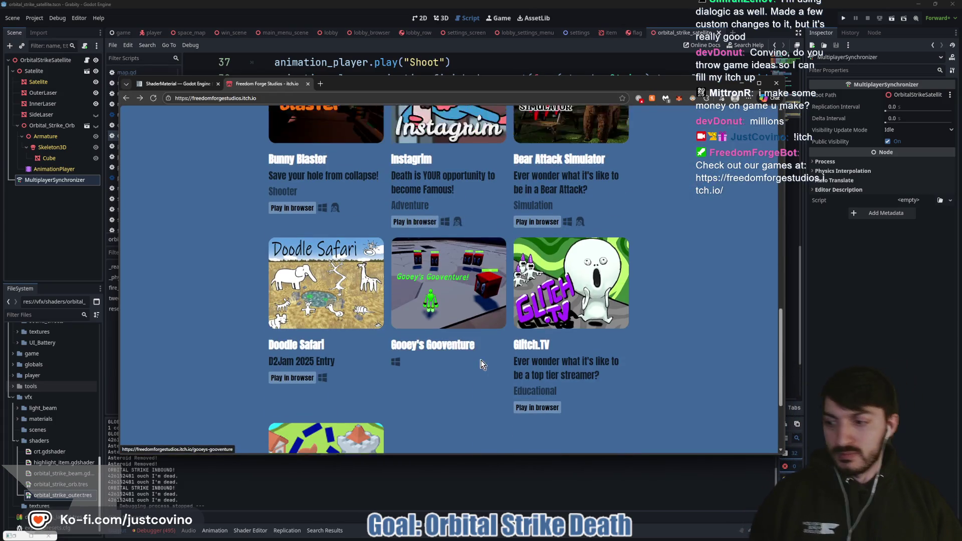
scroll(608, 303, down, 5)
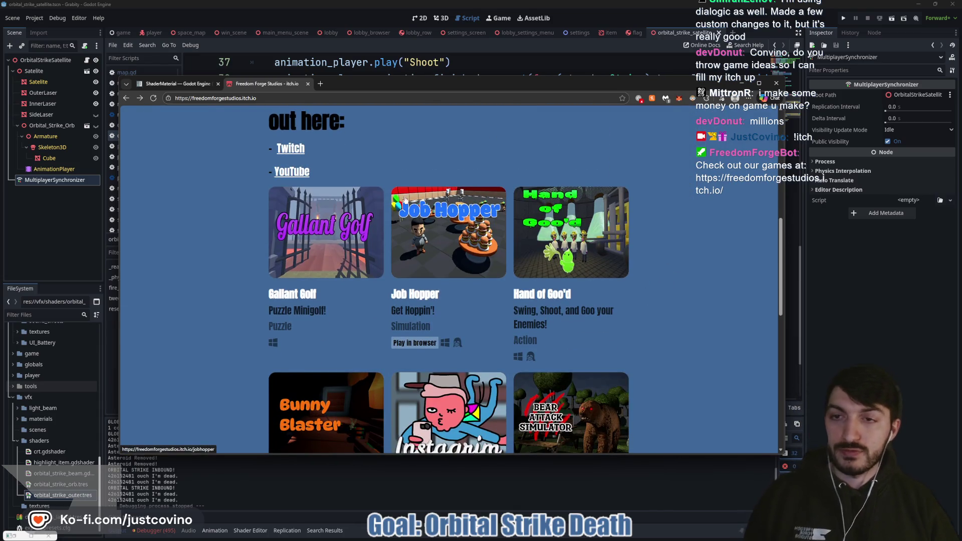
click(308, 84)
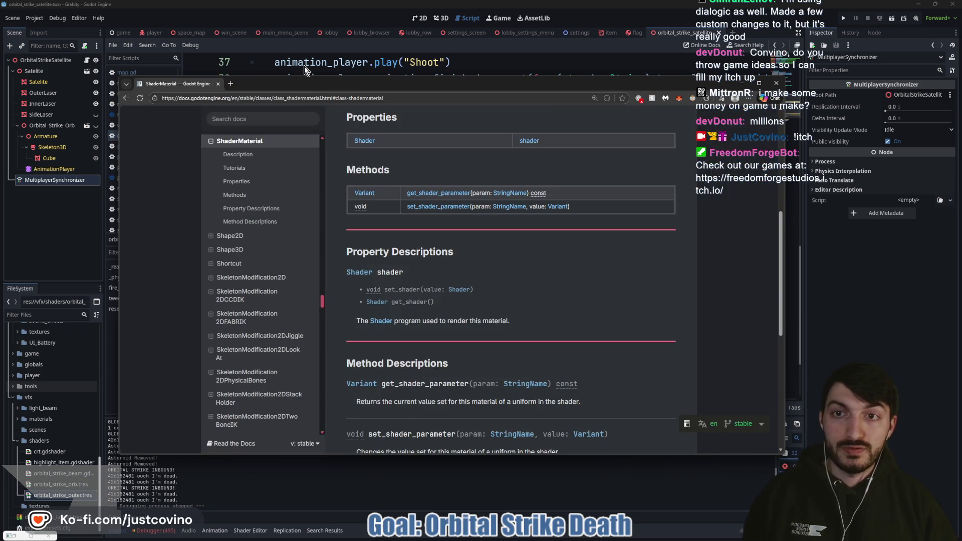
Step: Bring the Godot script editor forward, click empty lines 49/48, and scroll to reset_orbital_strike
click(304, 66)
click(322, 111)
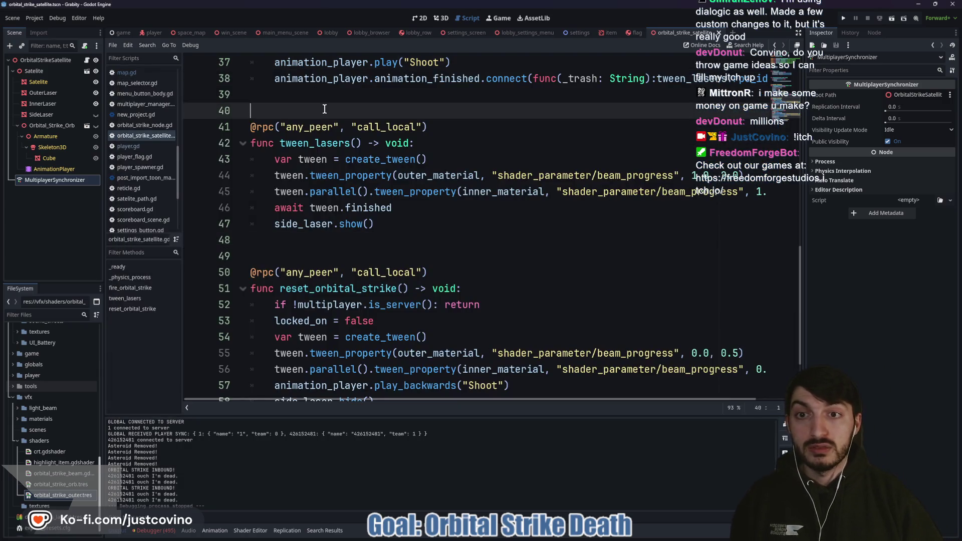
click(340, 256)
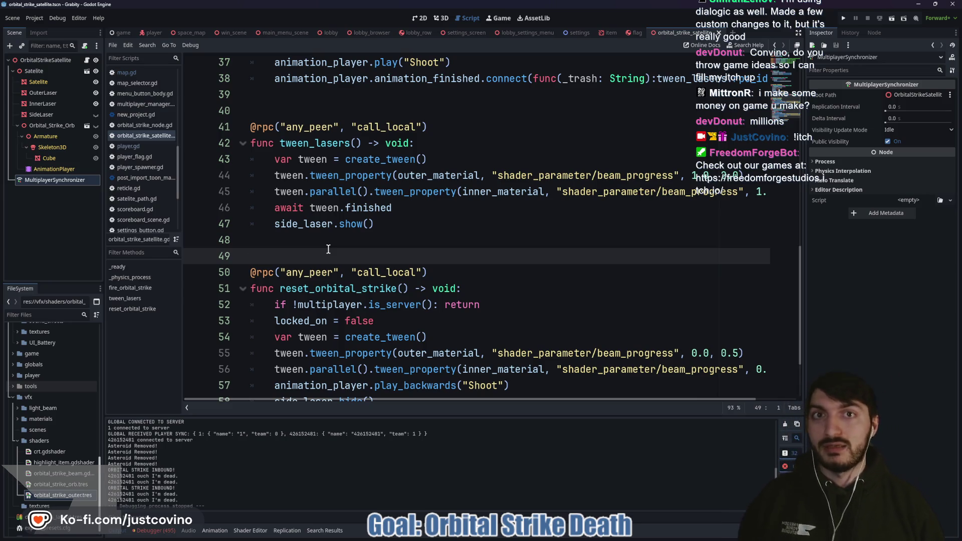
click(327, 241)
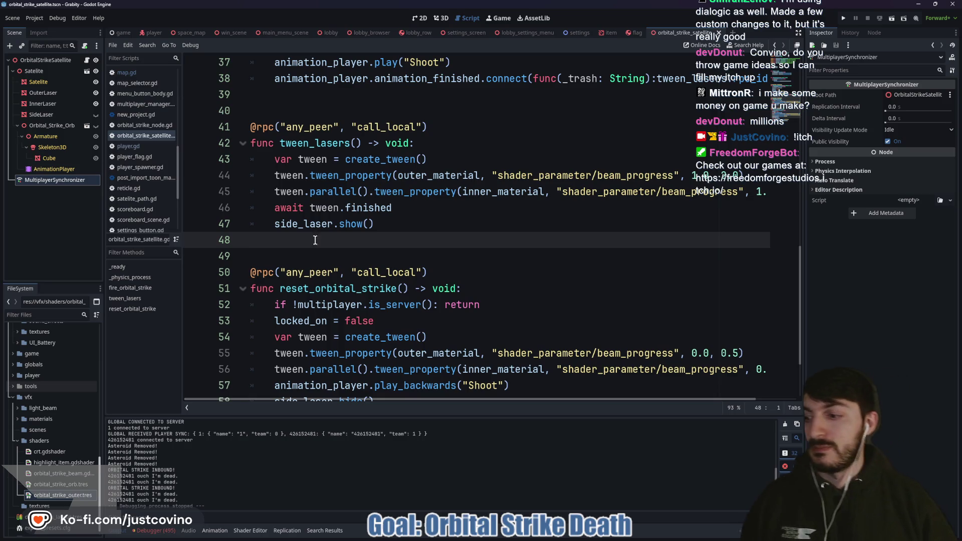
click(324, 253)
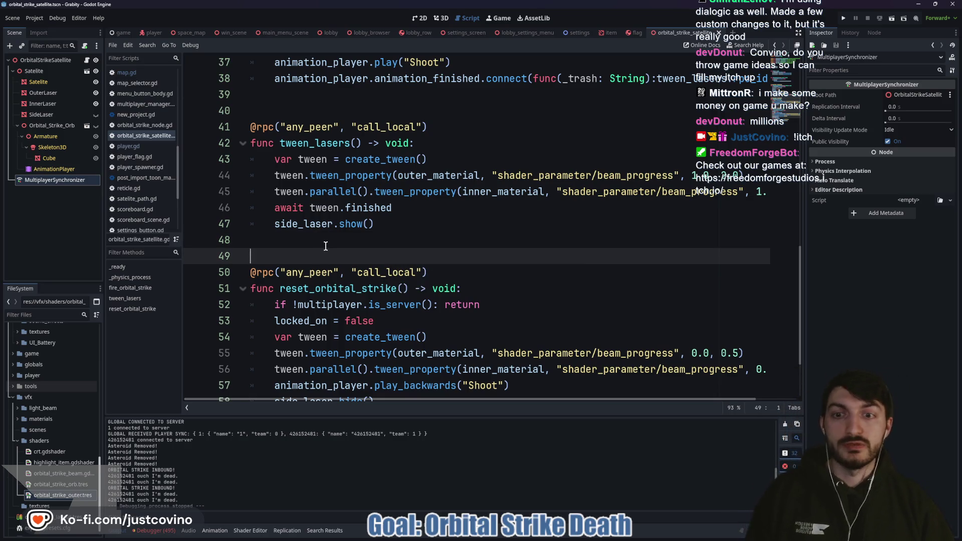
scroll(325, 246, down, 2)
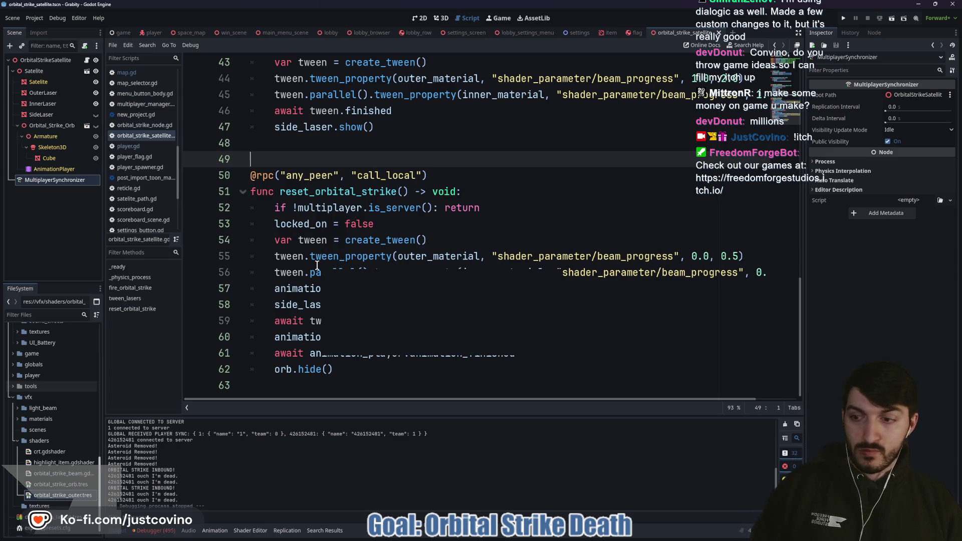
mouse_move(316, 265)
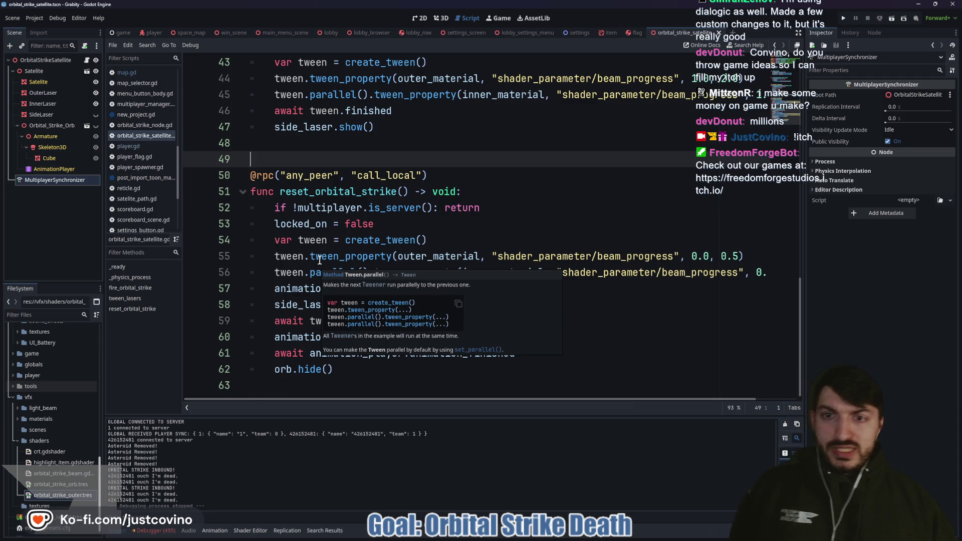
mouse_move(348, 200)
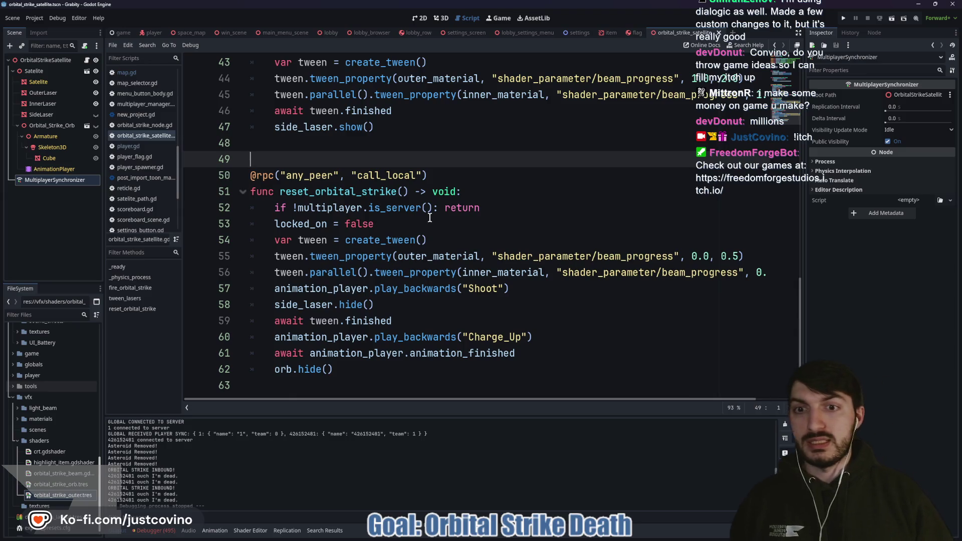
click(429, 217)
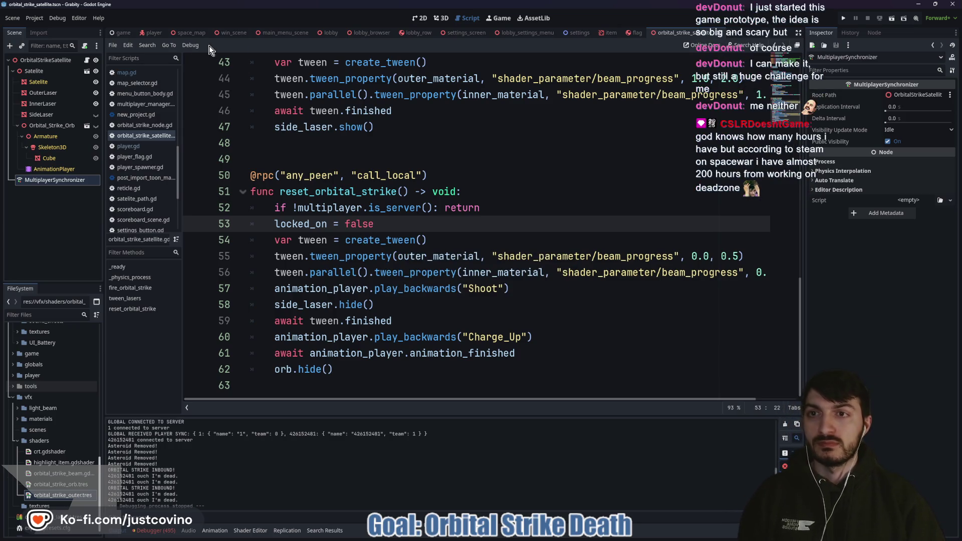
Step: Open map.gd from the space_map tab and jump to the toggle_orbital_strike call
click(189, 32)
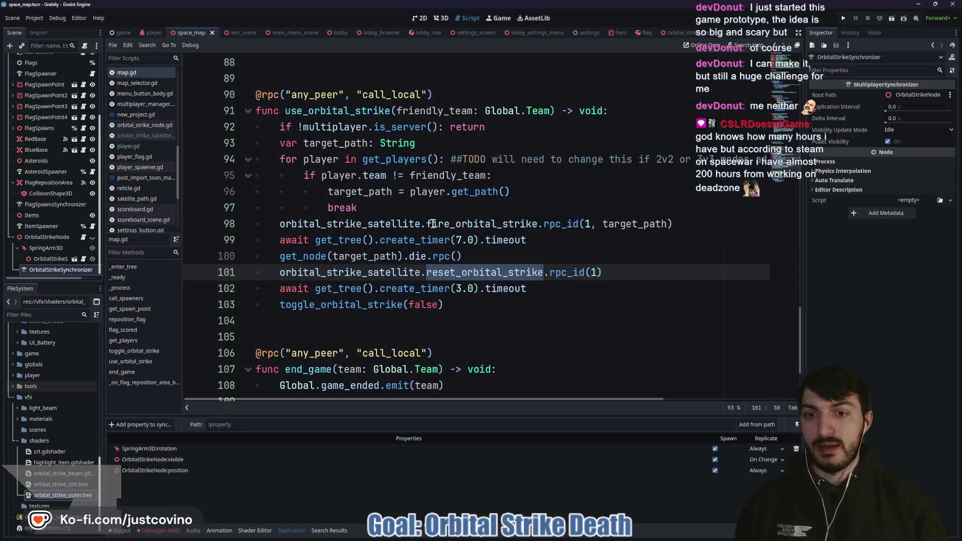
click(404, 307)
ctrl+click(404, 307)
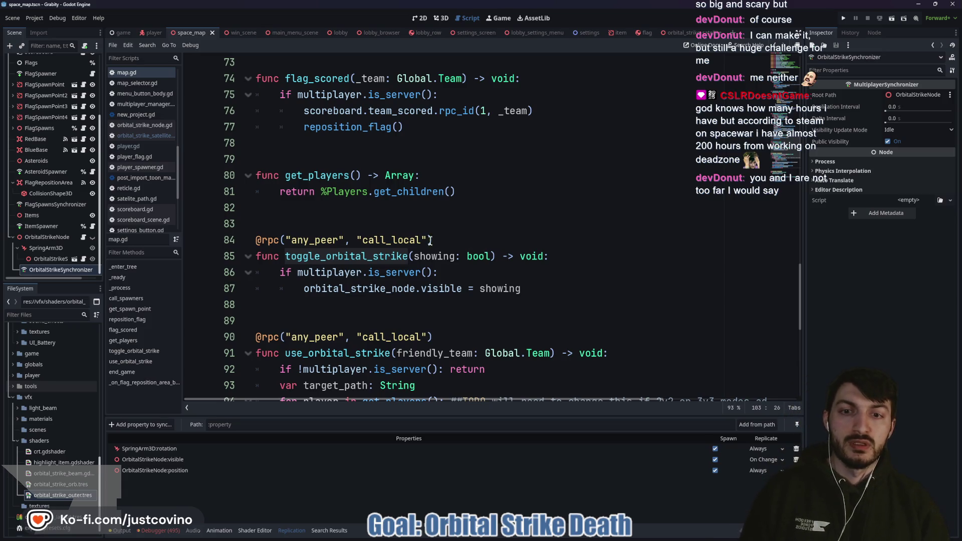
scroll(407, 287, down, 4)
Step: Change line 103 to toggle_orbital_strike.rpc_id(1, false), then save and run with F5
click(404, 354)
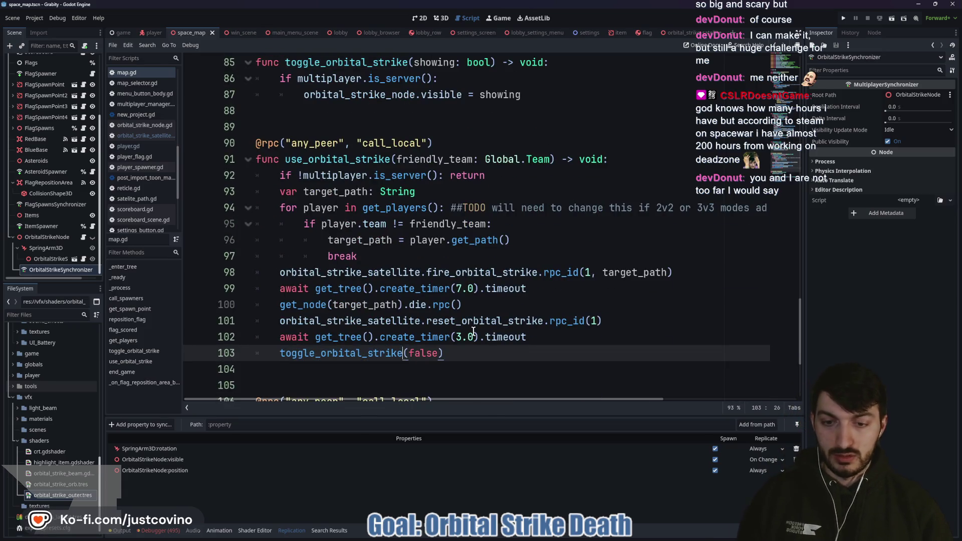
text(.rpc_id)
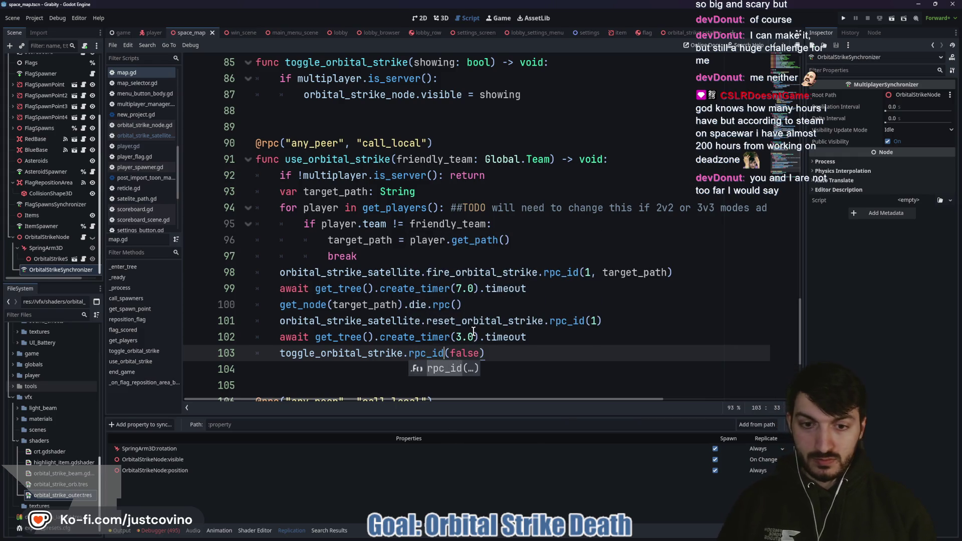
key(Right)
text(1,)
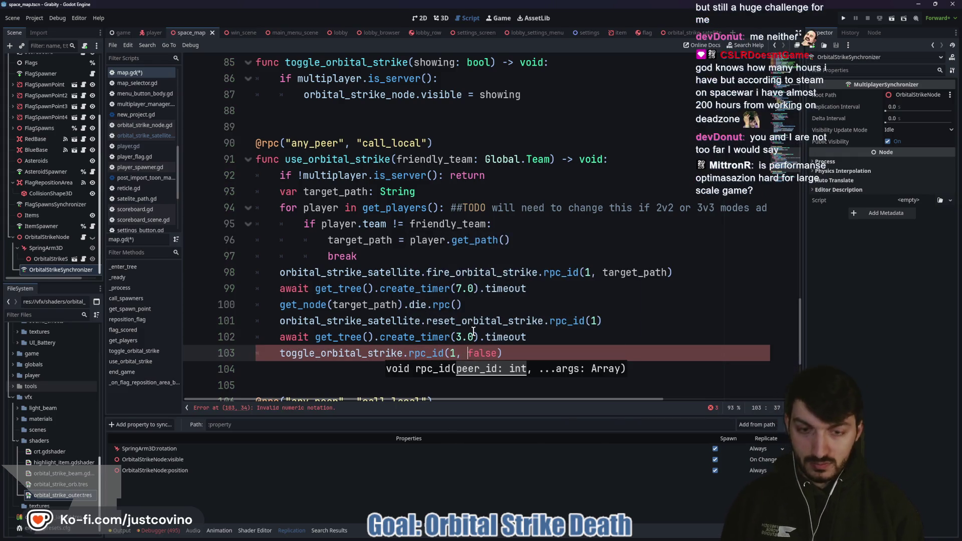
click(547, 337)
key(F5)
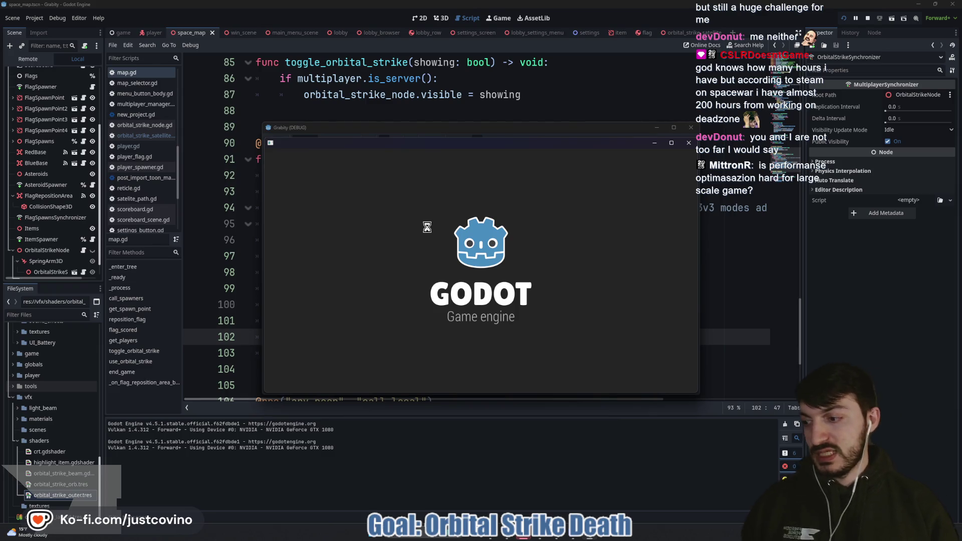
Step: Spread the two game windows side by side and host a lobby in the left one
drag(457, 128, 244, 126)
click(177, 228)
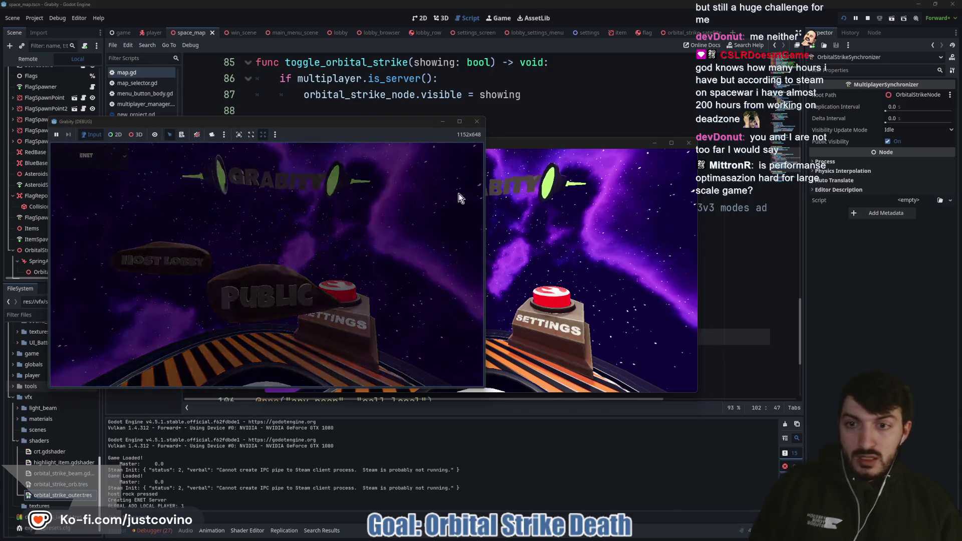
drag(502, 146, 716, 140)
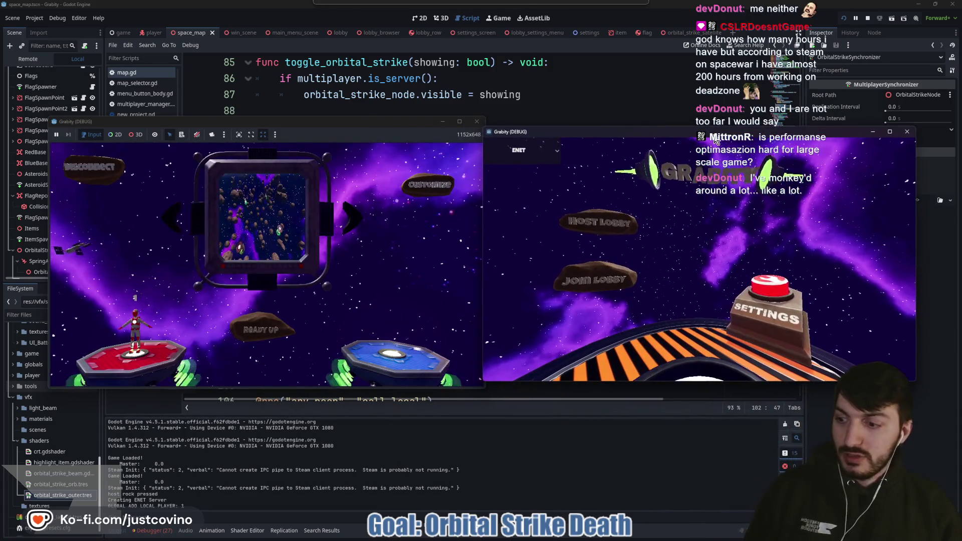
drag(343, 128, 321, 127)
Step: Join the lobby from the right instance, ready up the host, and start the match
click(599, 280)
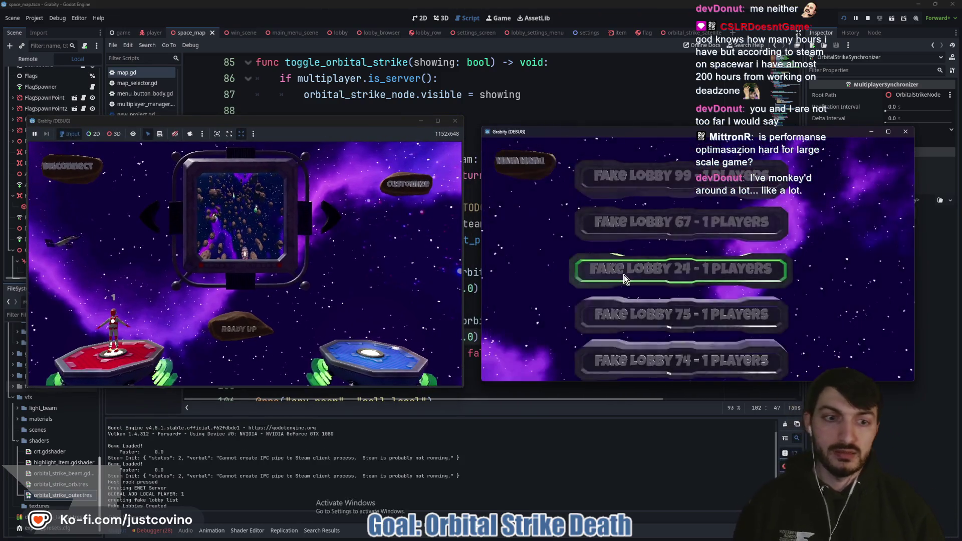
click(623, 275)
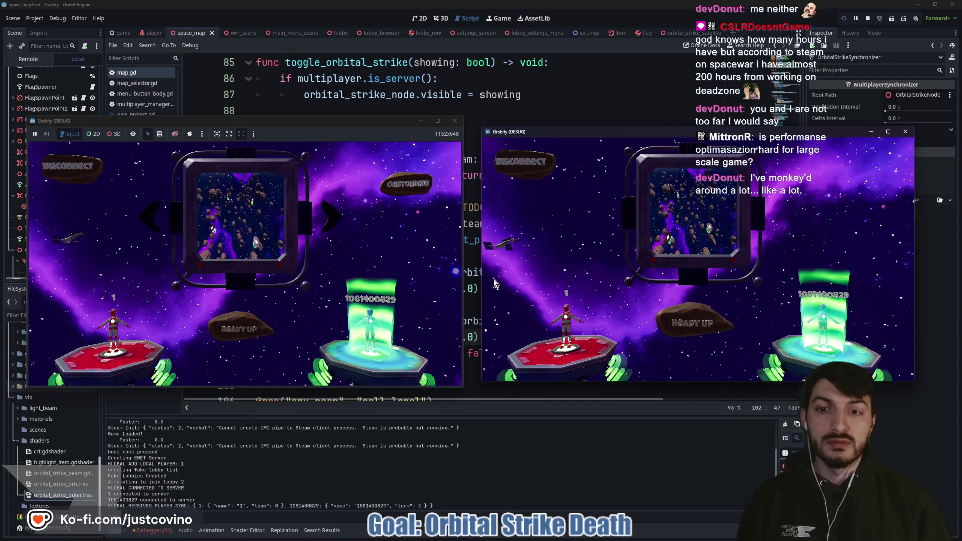
click(254, 329)
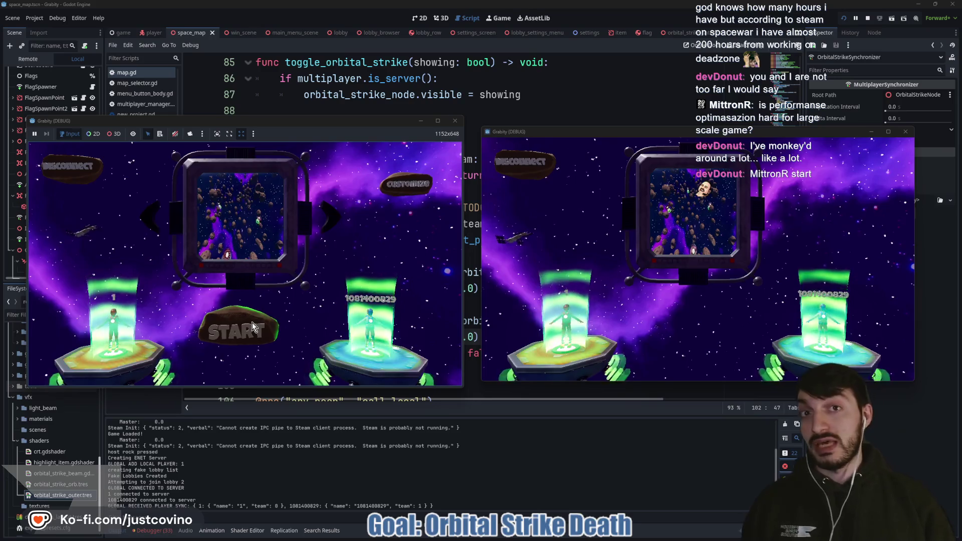
click(251, 323)
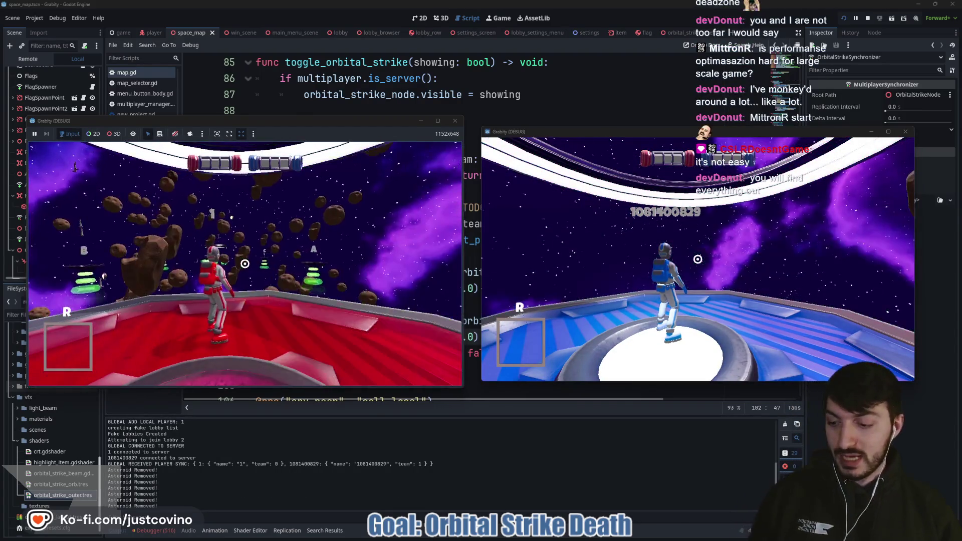
Step: Give the red player an orbital strike via the cheat_item console command, then jump off
key(grave)
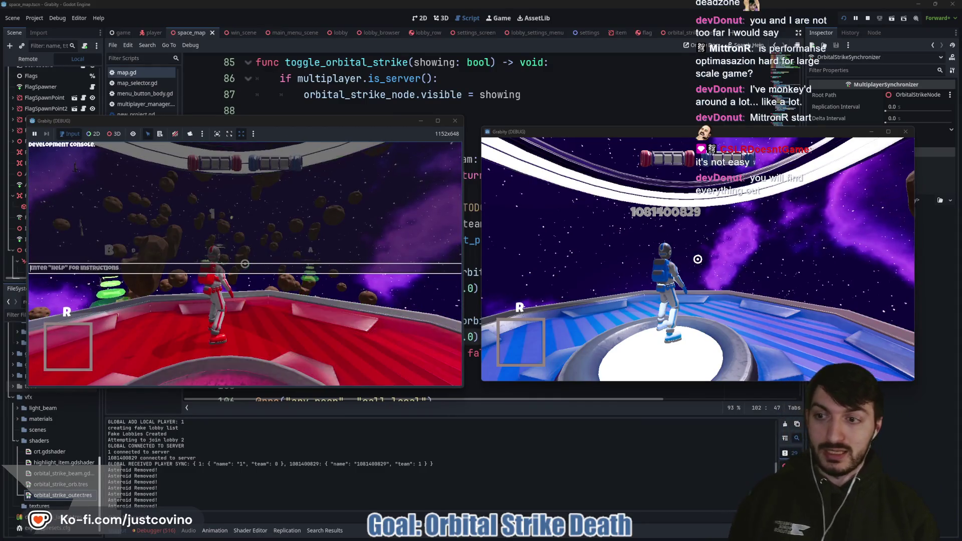
text(cheat_iteam)
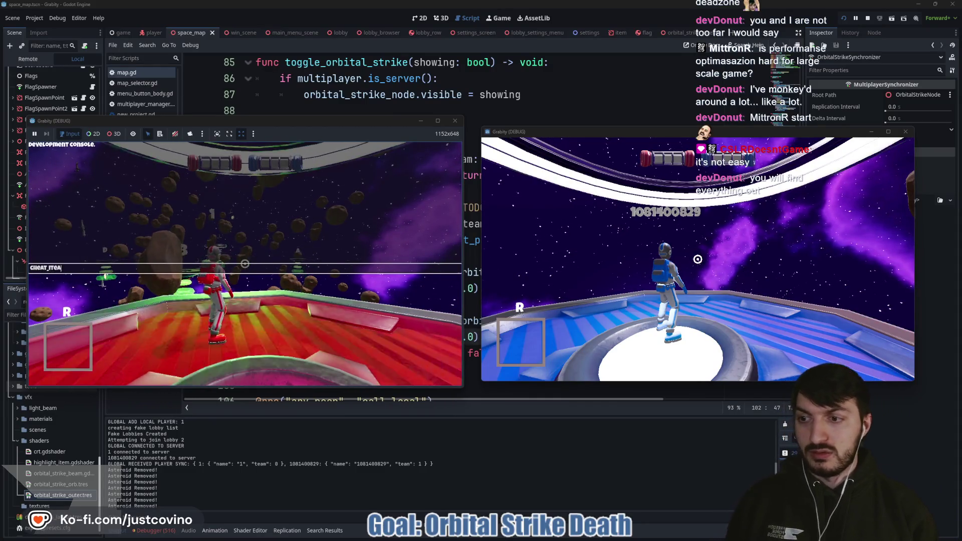
key(BackSpace)
key(BackSpace)
text(m)
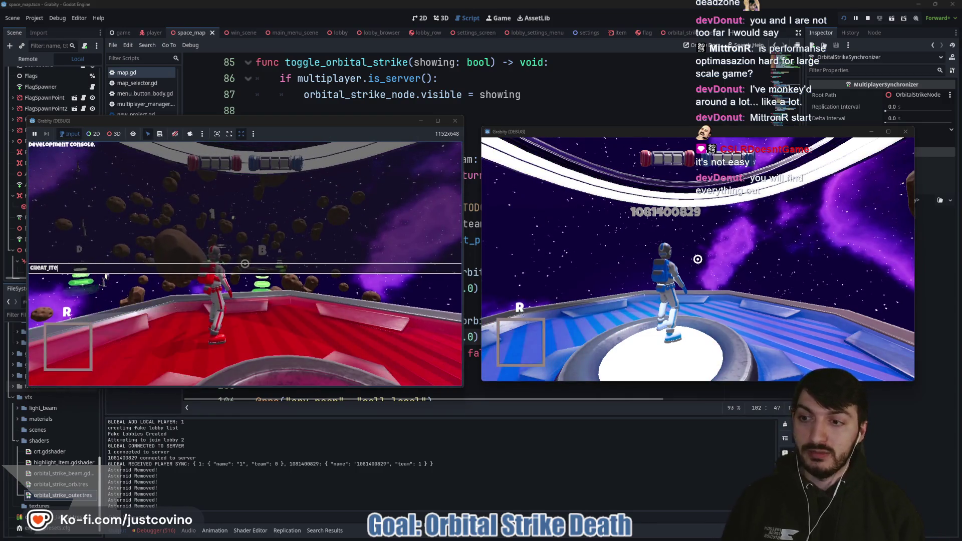
text( orbital_strike)
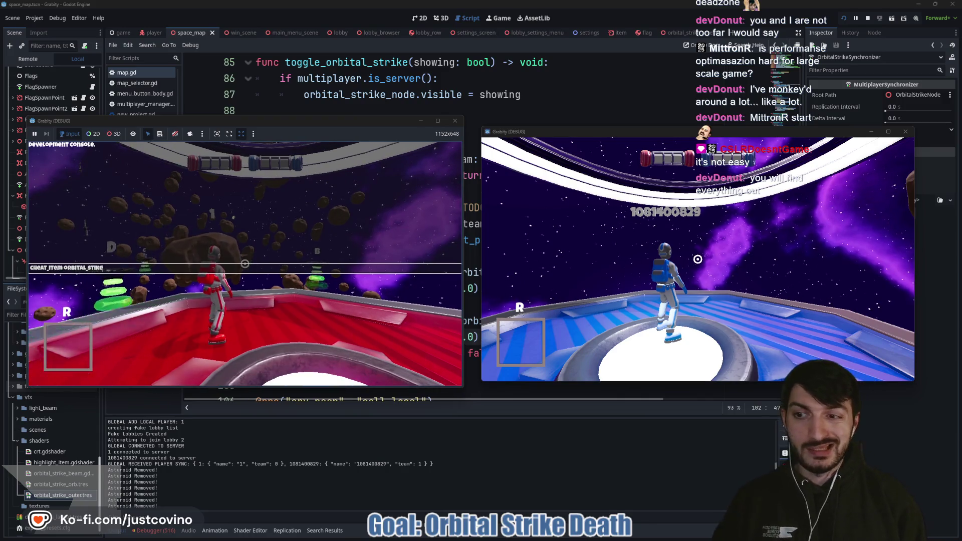
key(Return)
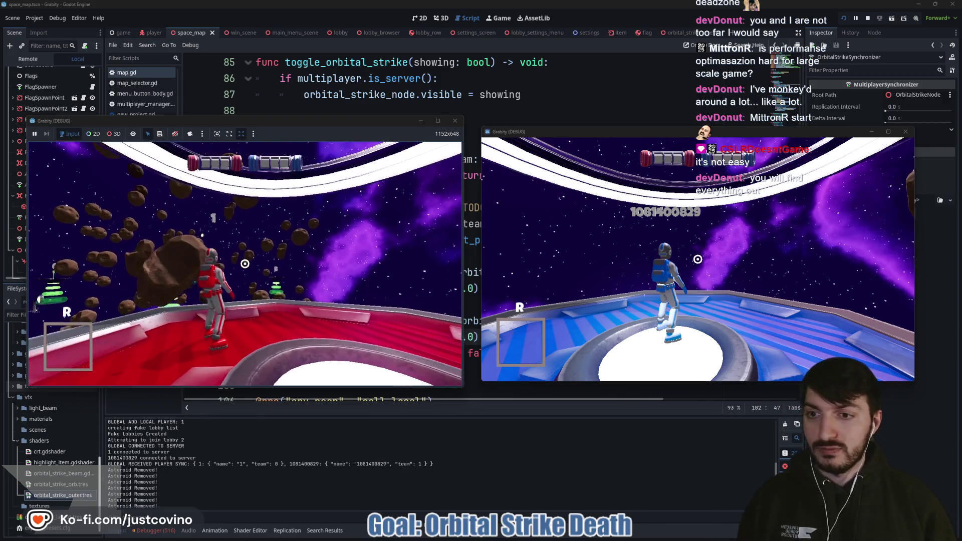
key(space)
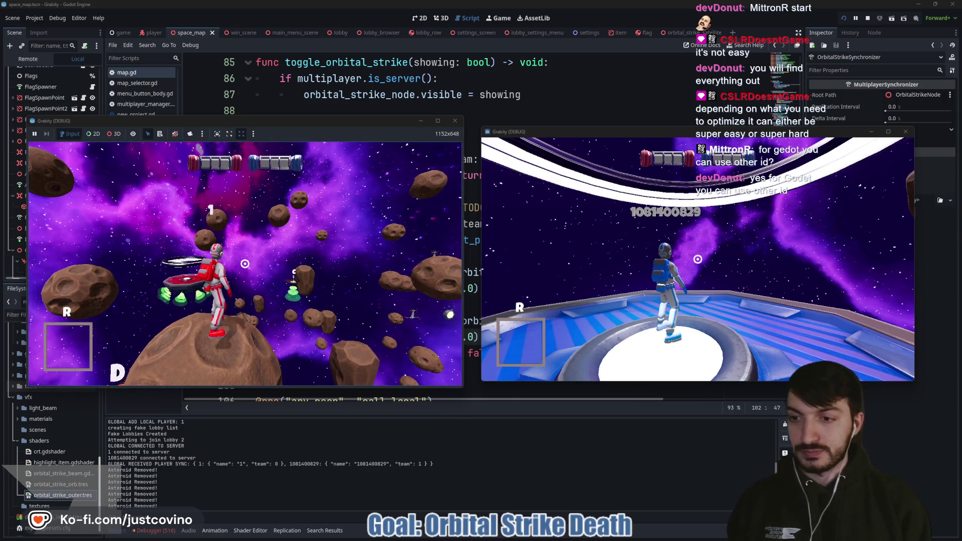
Step: Enter cheat orbital_strike in the dev console to give the red player the item
key(grave)
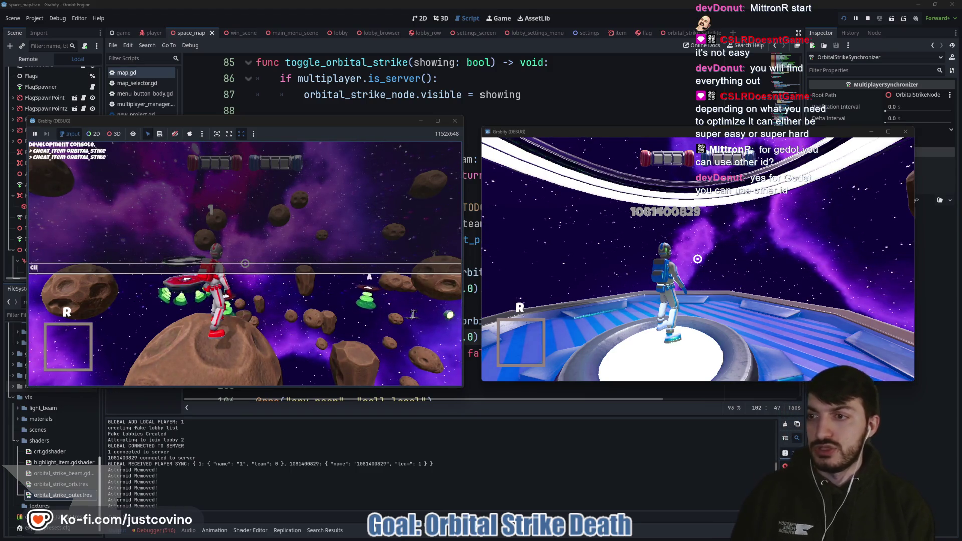
text(cheat_)
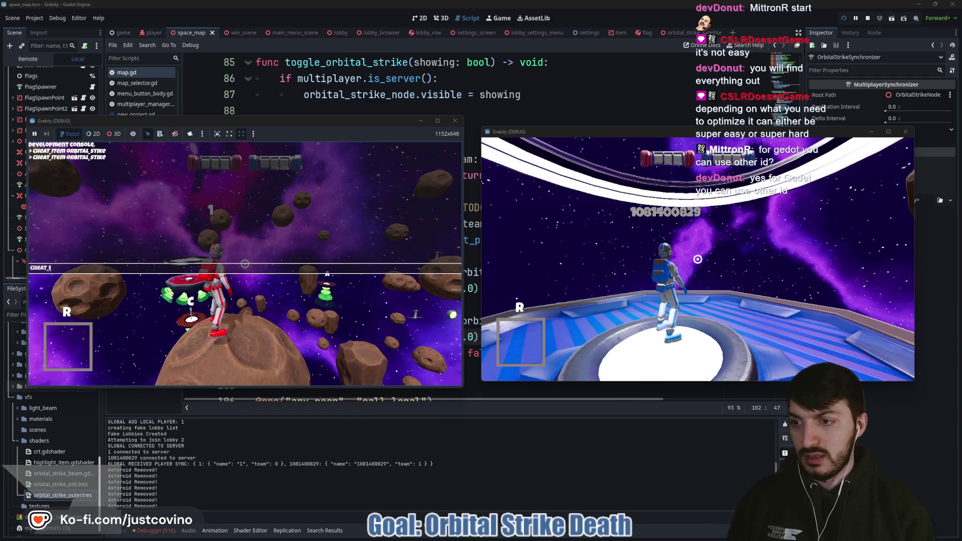
text( orbital)
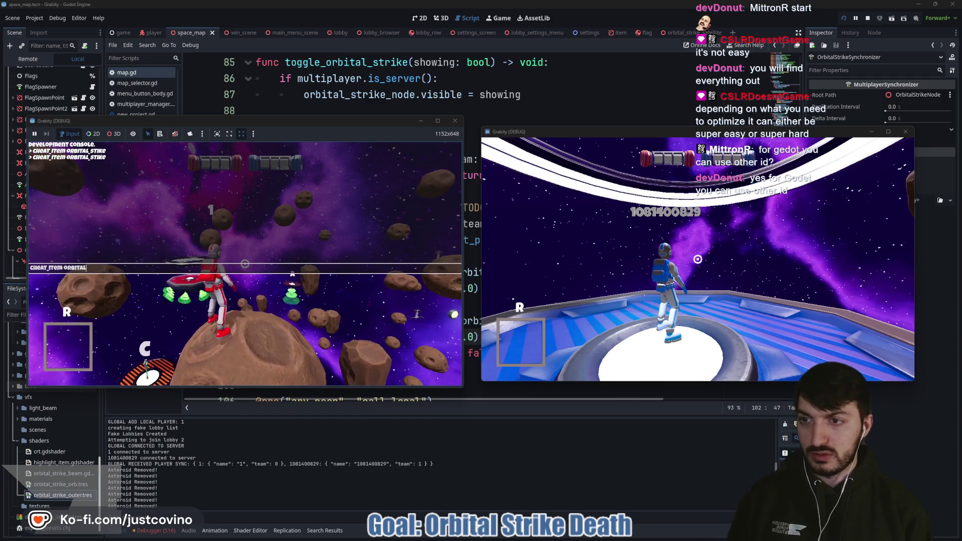
text(_strike)
key(Return)
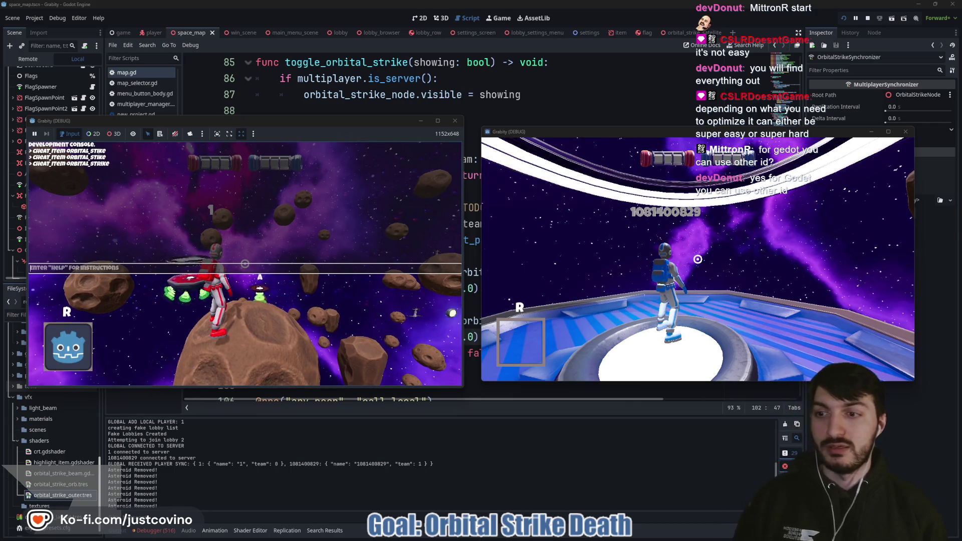
Step: Jump the red player off the asteroid and lift the blue player off its platform
key(space)
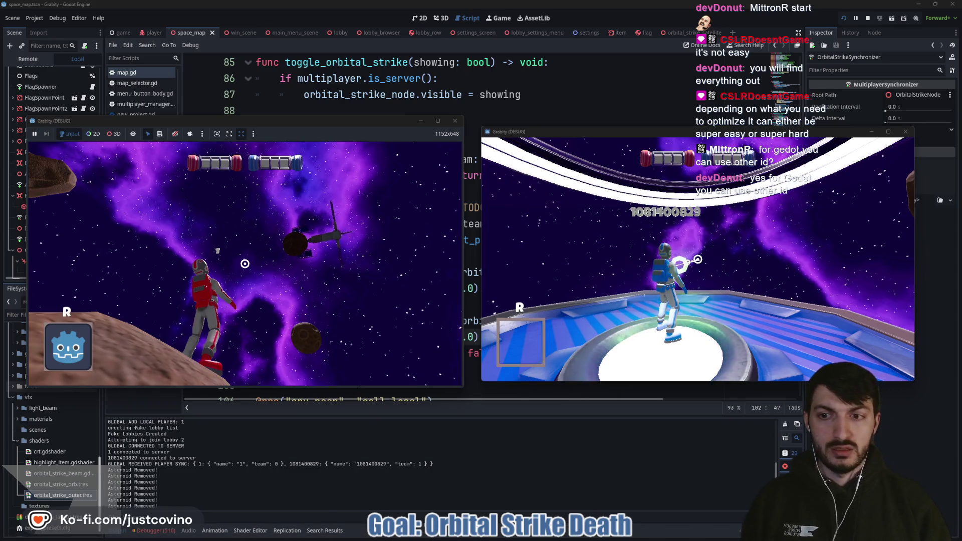
key(super)
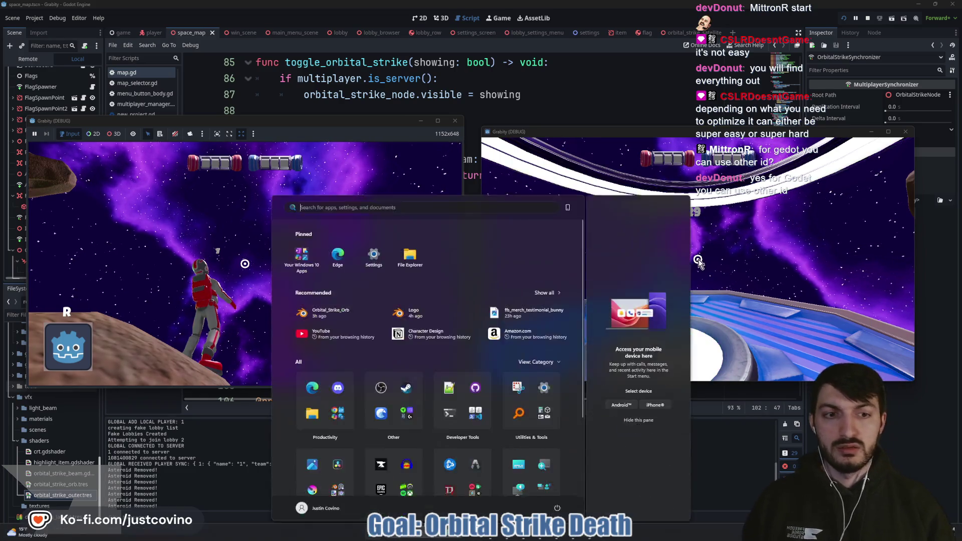
key(super)
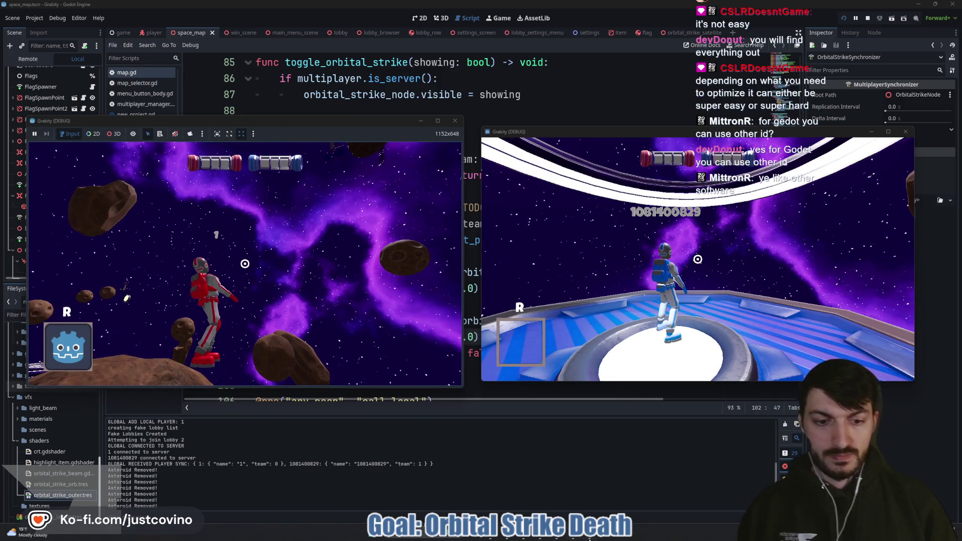
key(space)
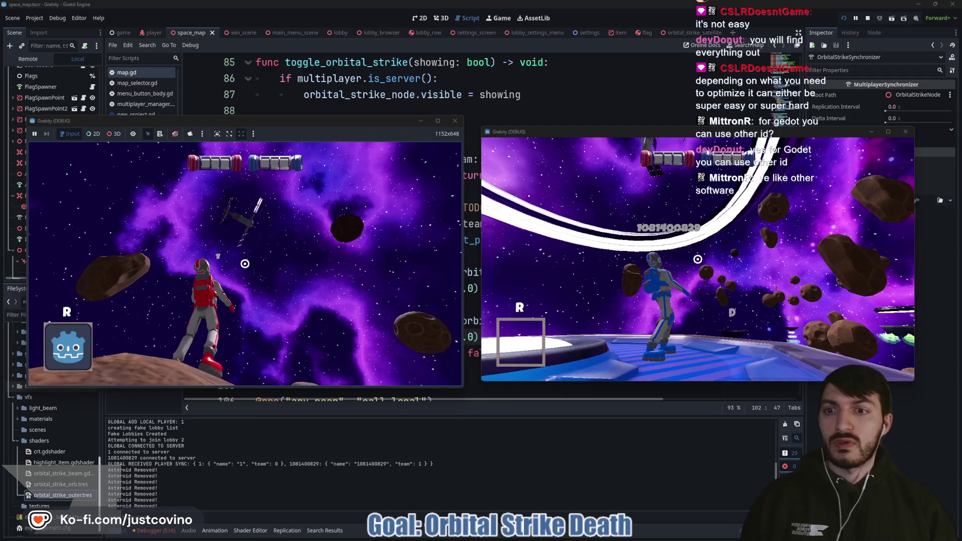
Step: Fire the orbital strike with R at the blue player, then move in the right window
key(r)
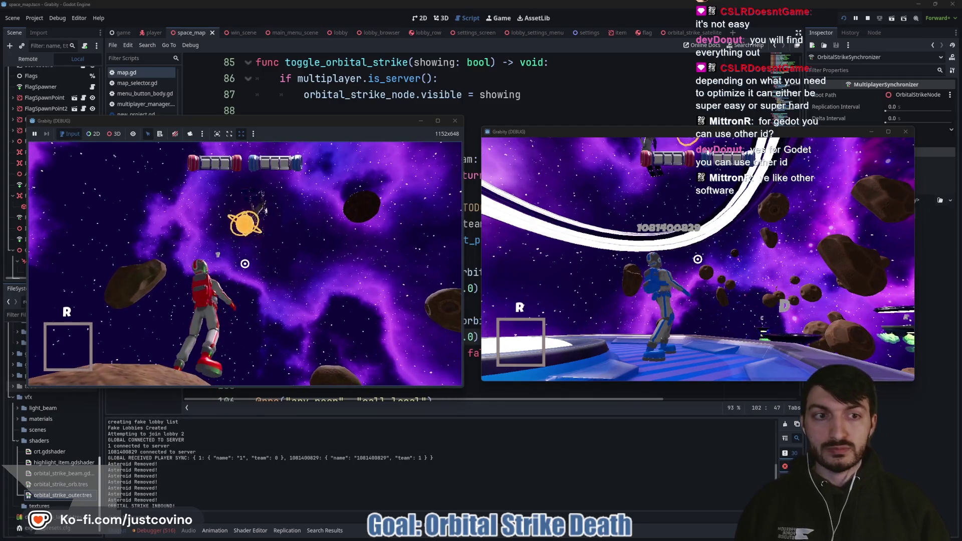
click(612, 273)
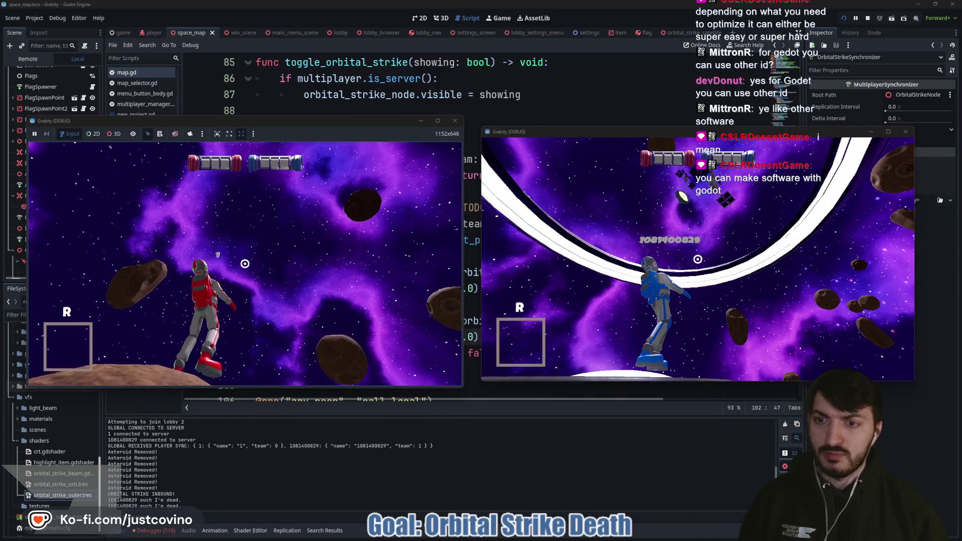
key(space)
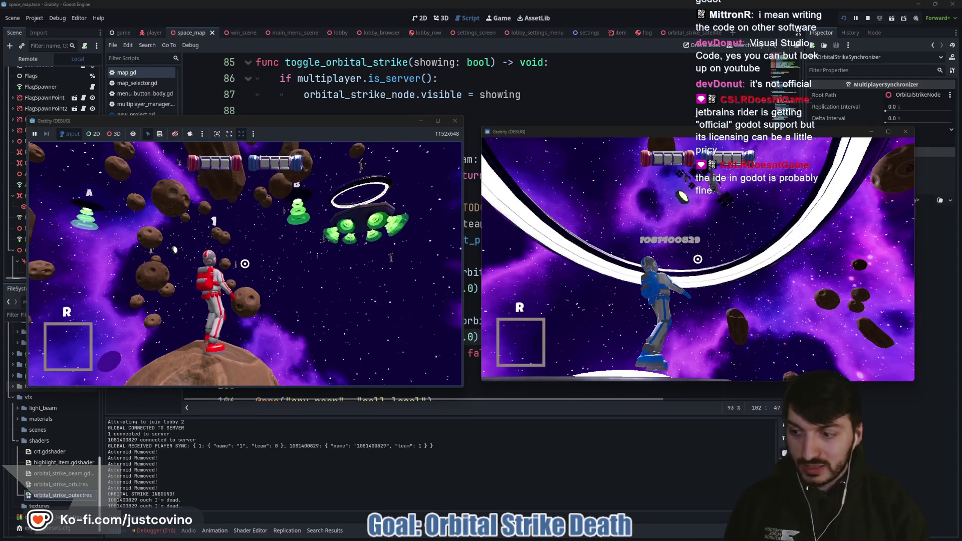
Step: Fire another orbital strike from the dev console, stop the game, and return to line 97 of map.gd
key(grave)
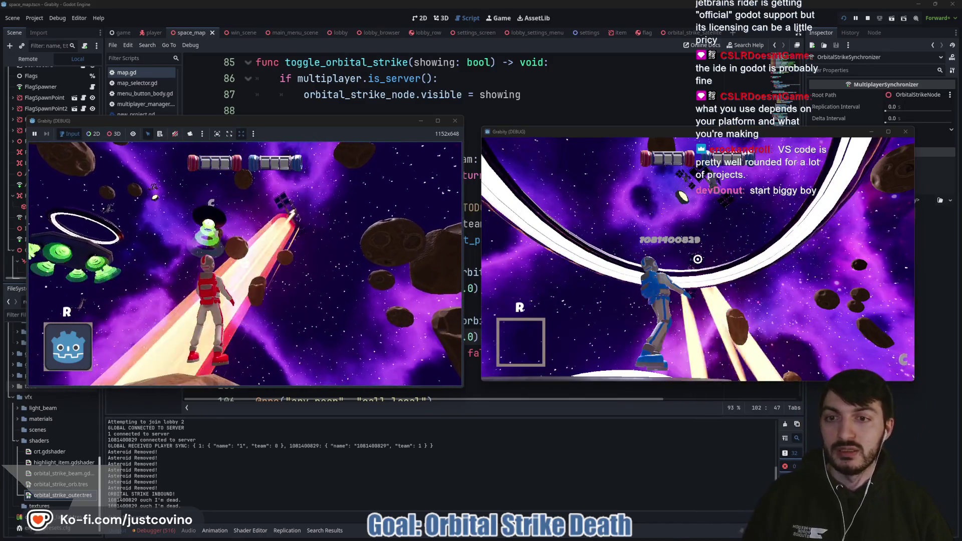
key(r)
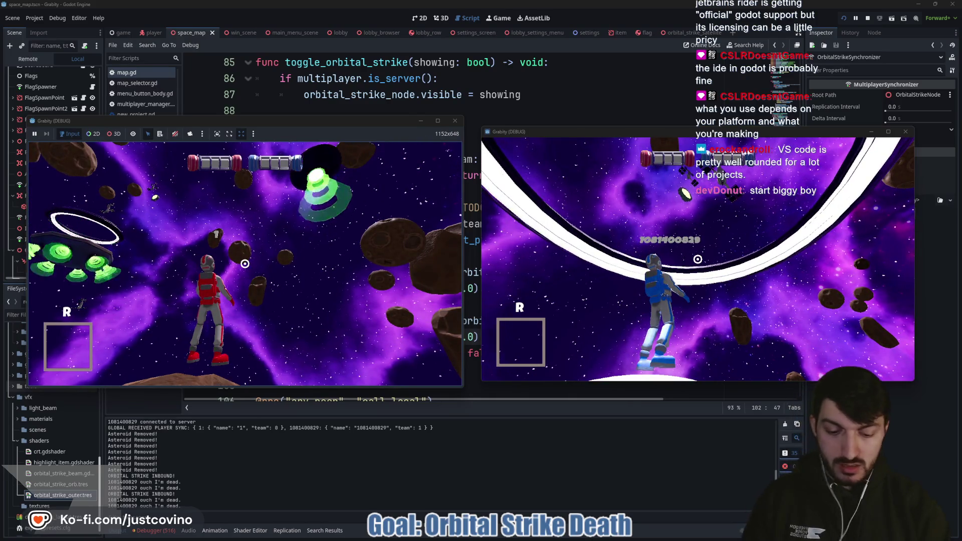
key(F8)
click(325, 240)
click(381, 256)
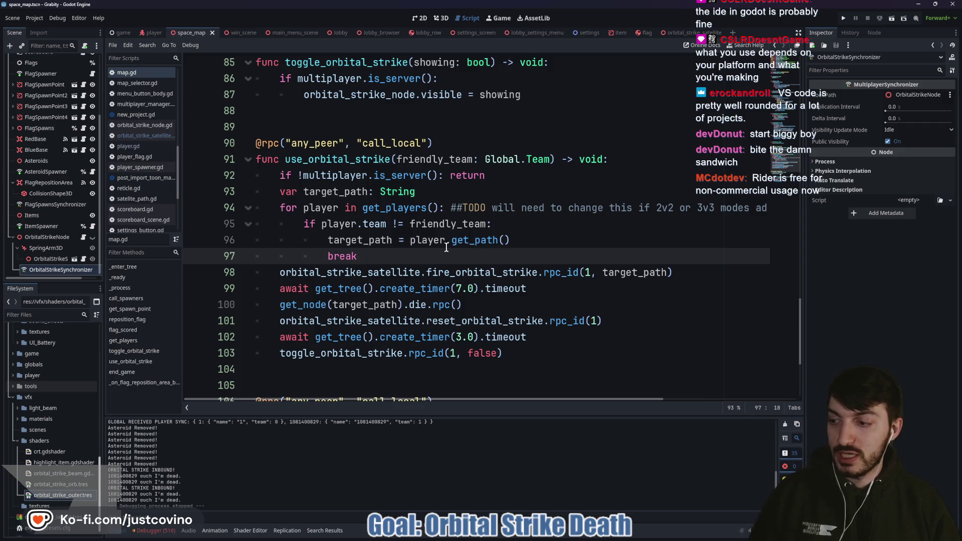
click(455, 196)
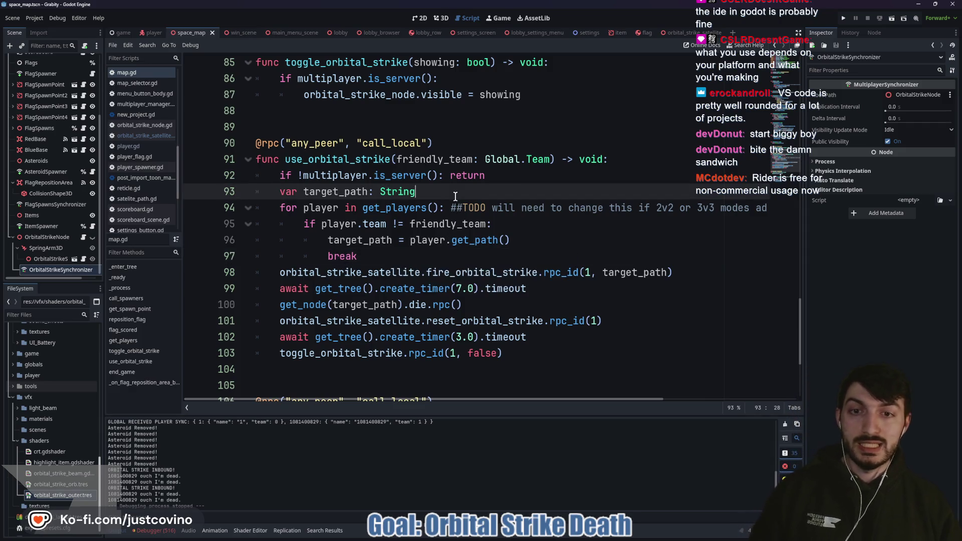
click(381, 258)
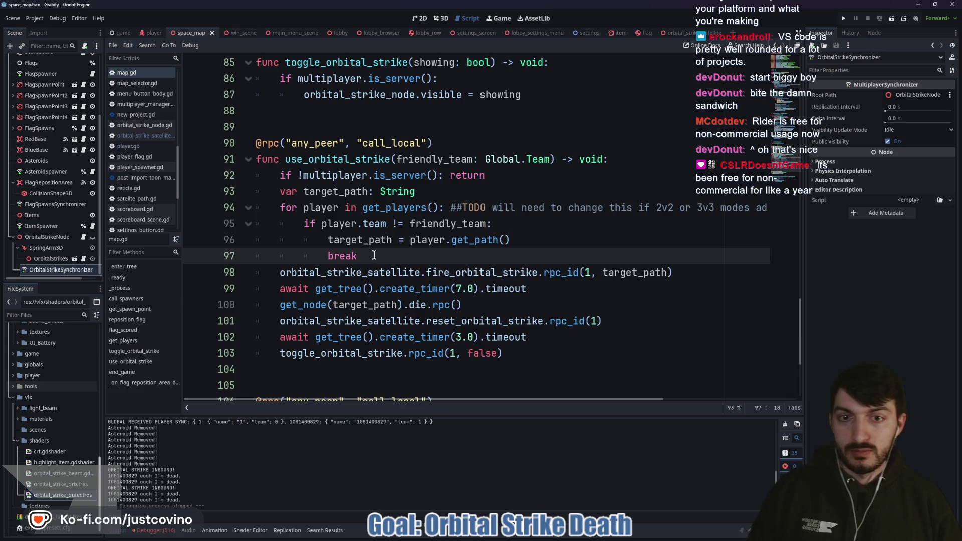
scroll(376, 256, down, 1)
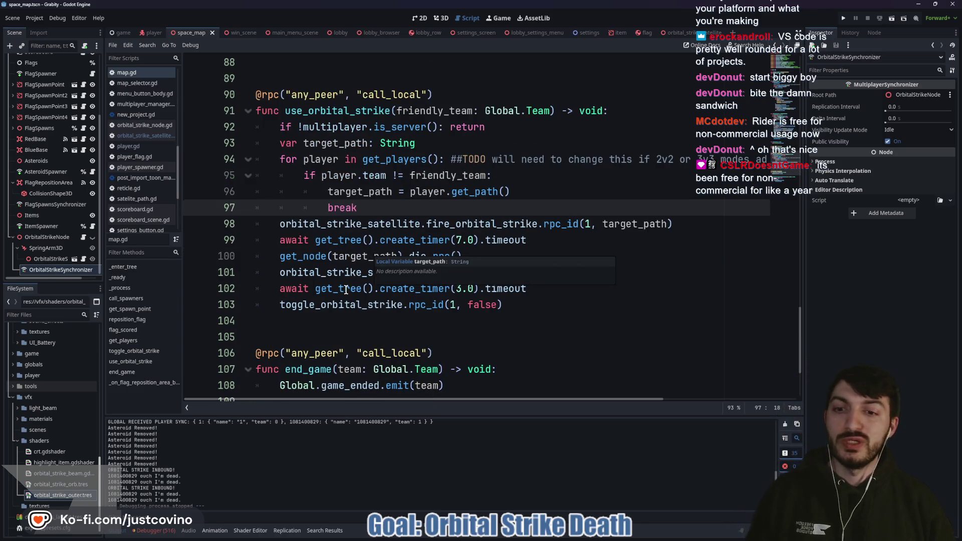
mouse_move(346, 291)
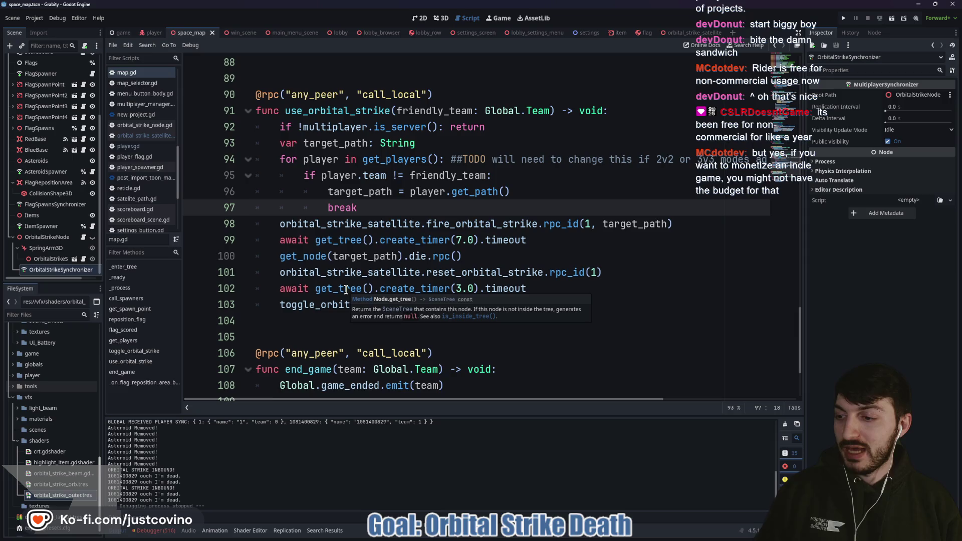
mouse_move(366, 312)
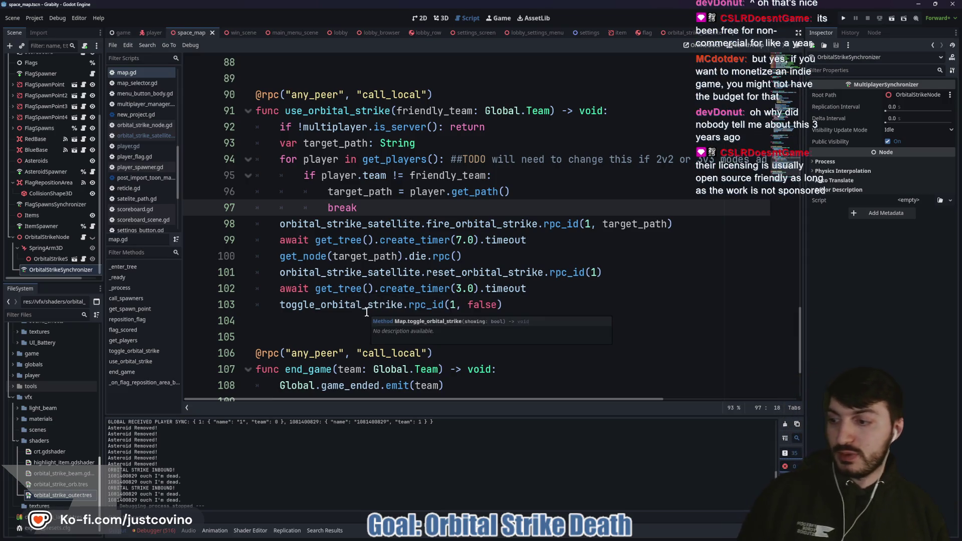
click(343, 321)
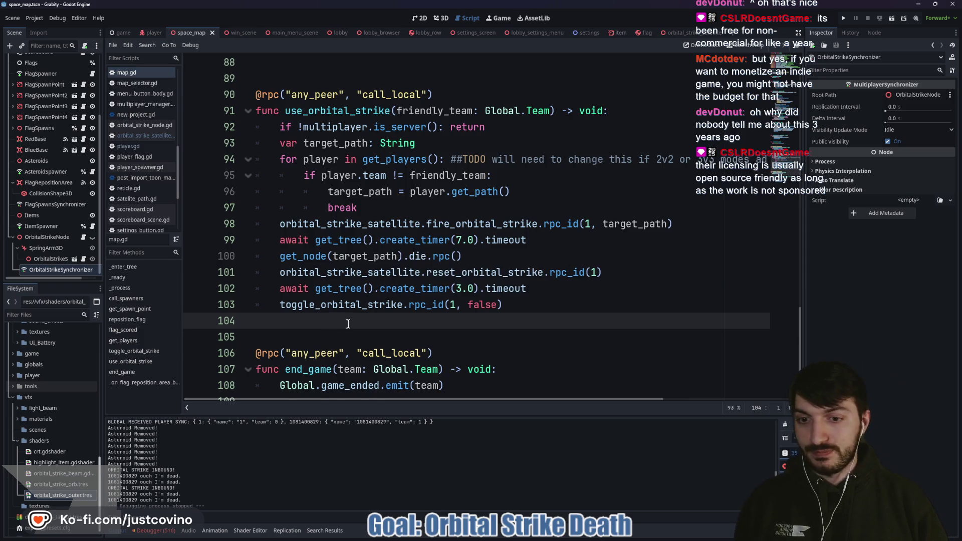
scroll(349, 324, down, 1)
scroll(288, 279, down, 1)
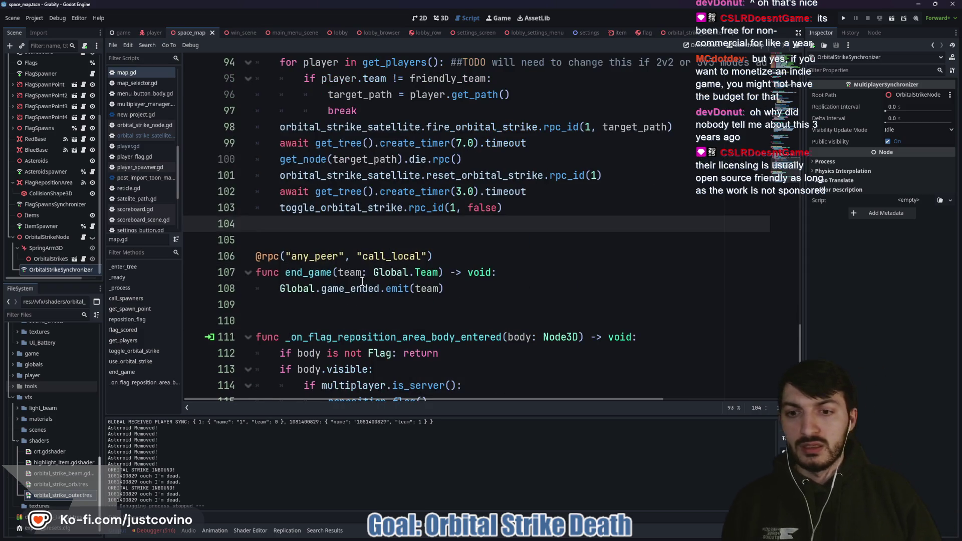
scroll(346, 271, up, 3)
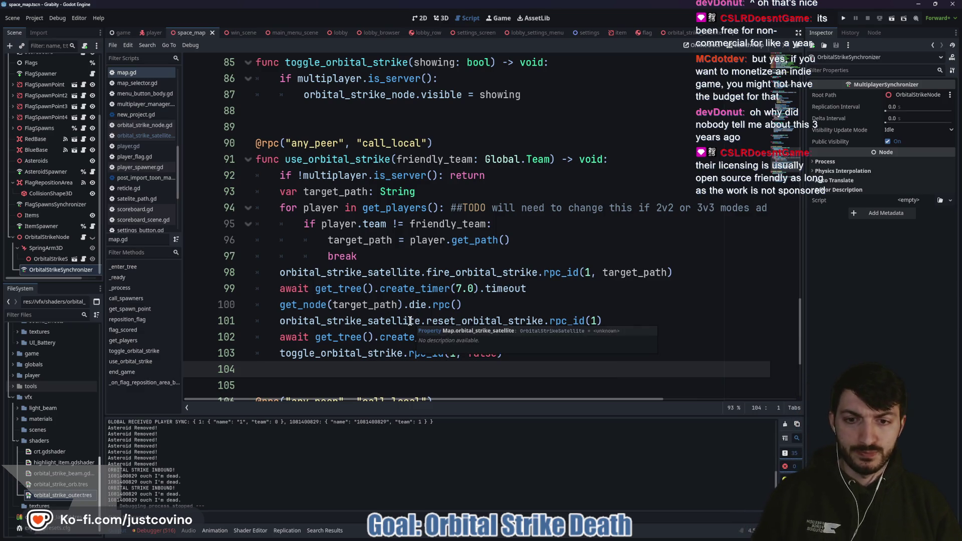
double_click(491, 321)
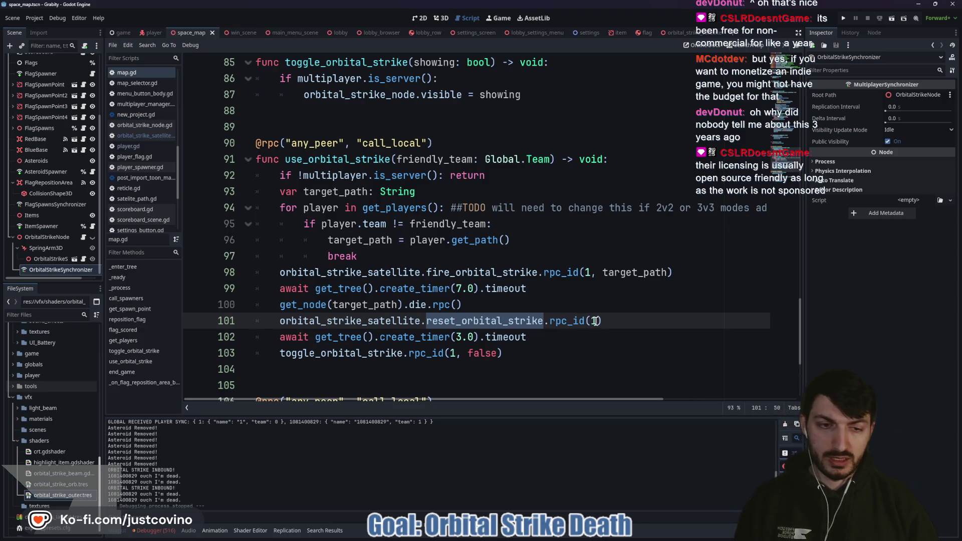
click(493, 301)
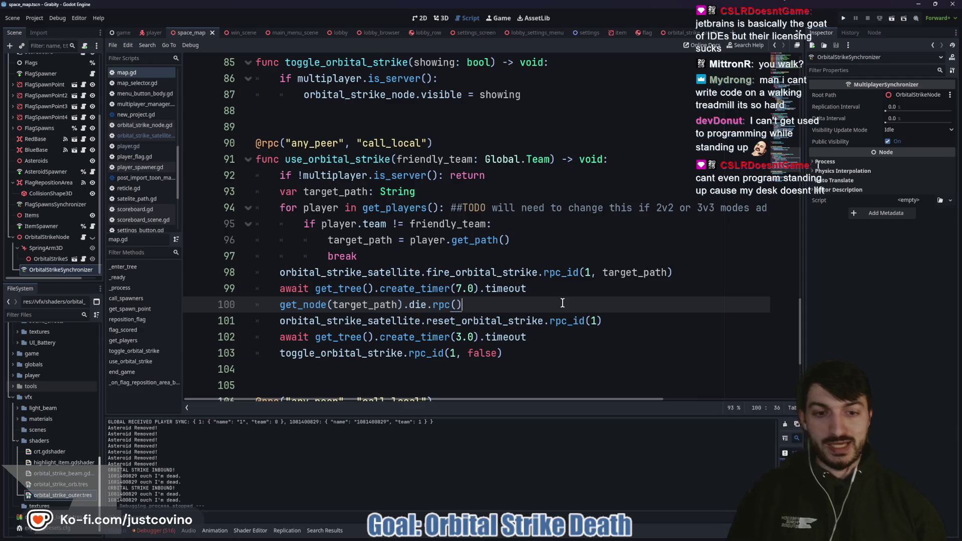
drag(602, 321, 572, 315)
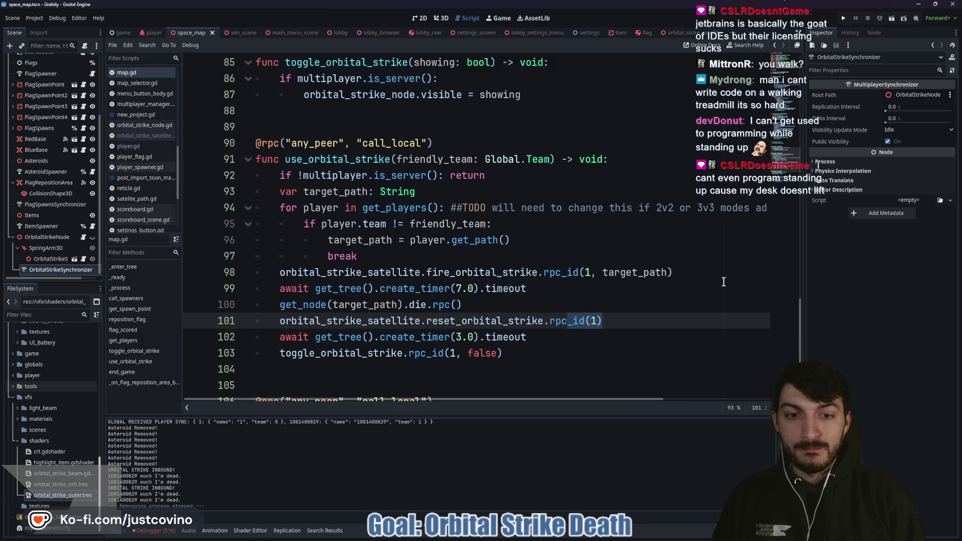
Step: Change reset_orbital_strike.rpc_id(1) to reset_orbital_strike.rpc() on line 101 and save map.gd
text(()
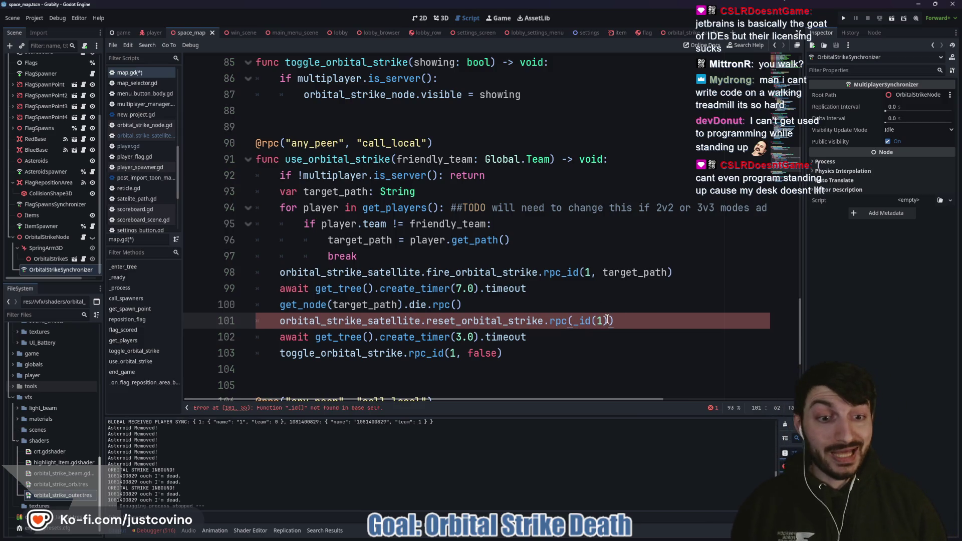
key(BackSpace)
key(BackSpace)
key(BackSpace)
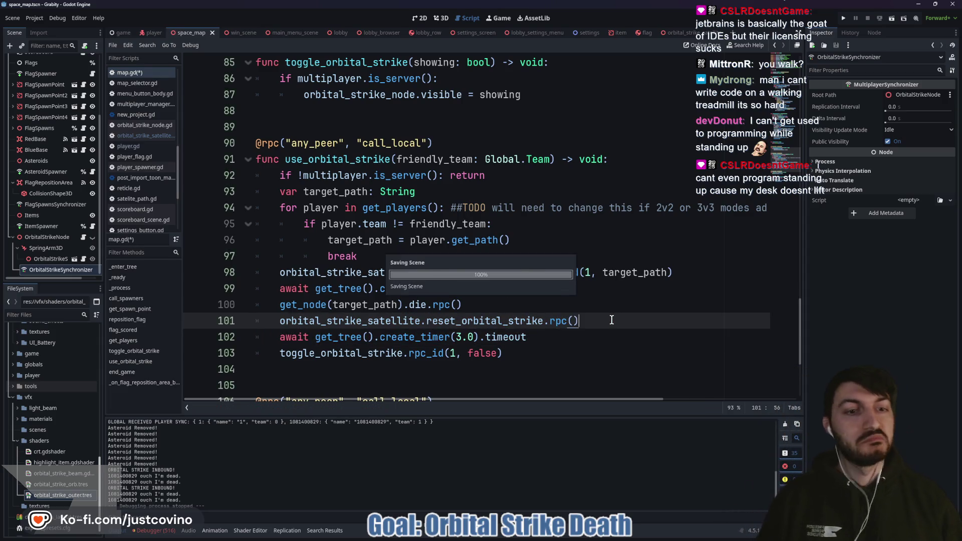
key(ctrl+s)
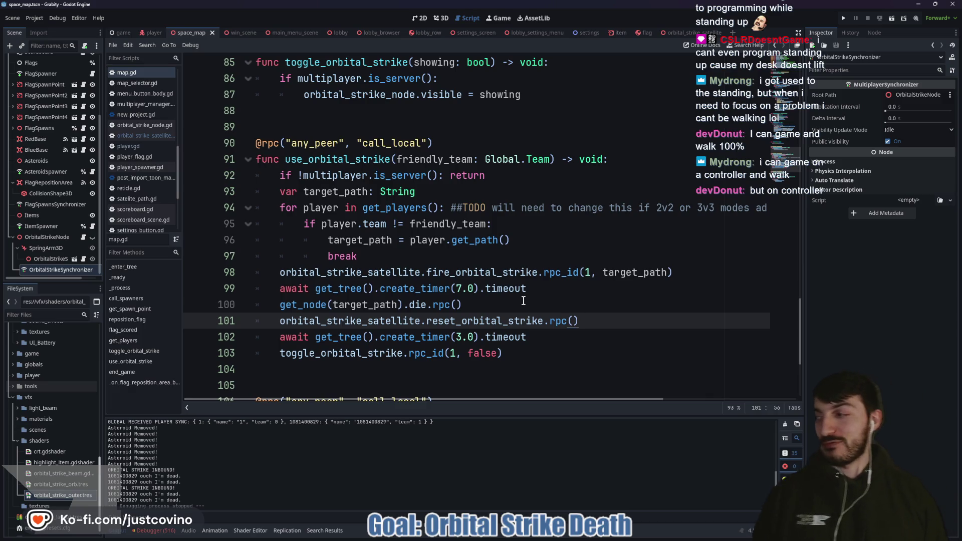
mouse_move(517, 295)
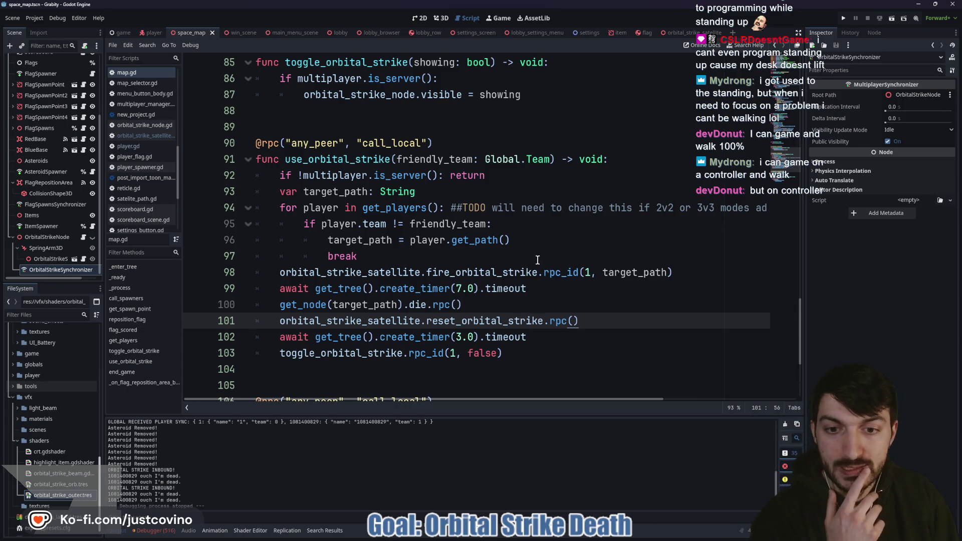
double_click(488, 273)
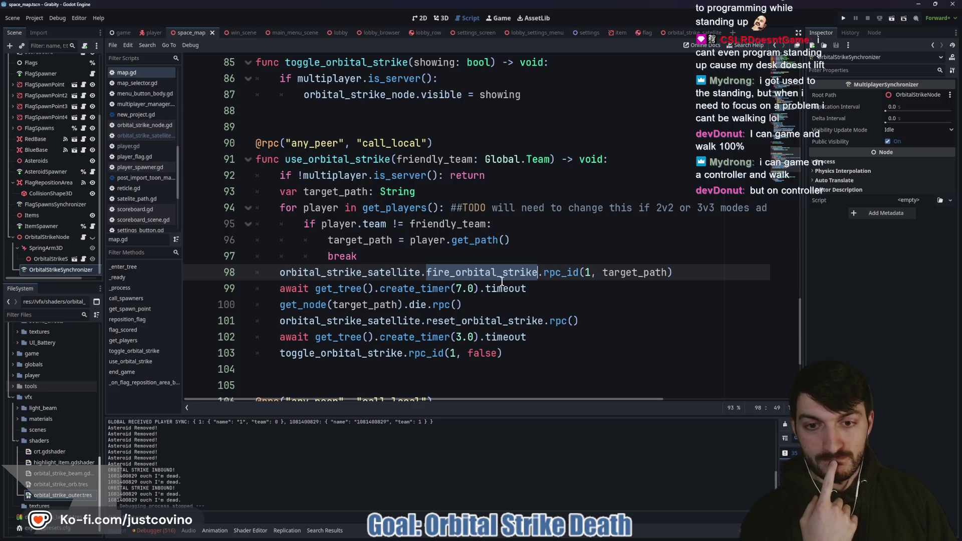
Step: In orbital_strike_satellite.gd, change tween_lasers rpc_id(1) to rpc() on line 38 and save
click(674, 33)
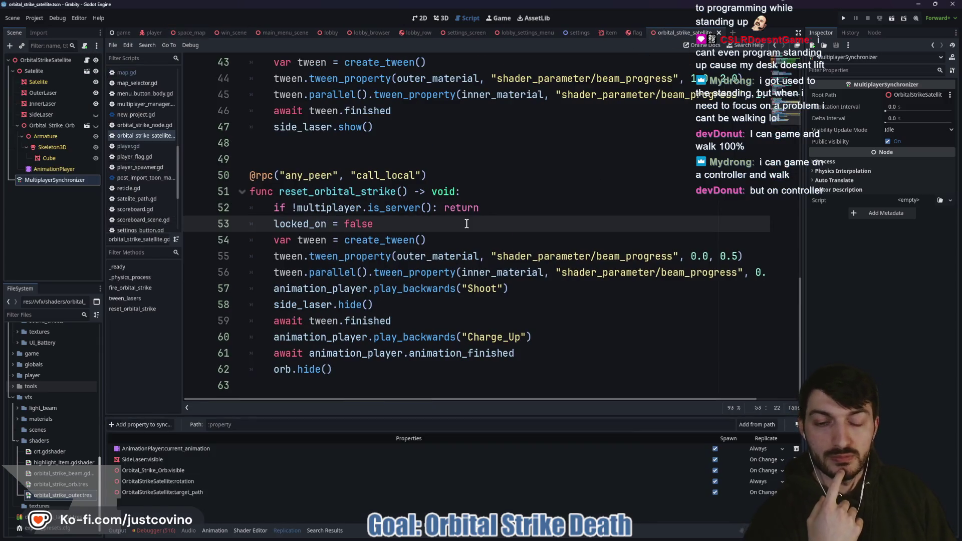
scroll(463, 223, up, 4)
scroll(414, 244, up, 3)
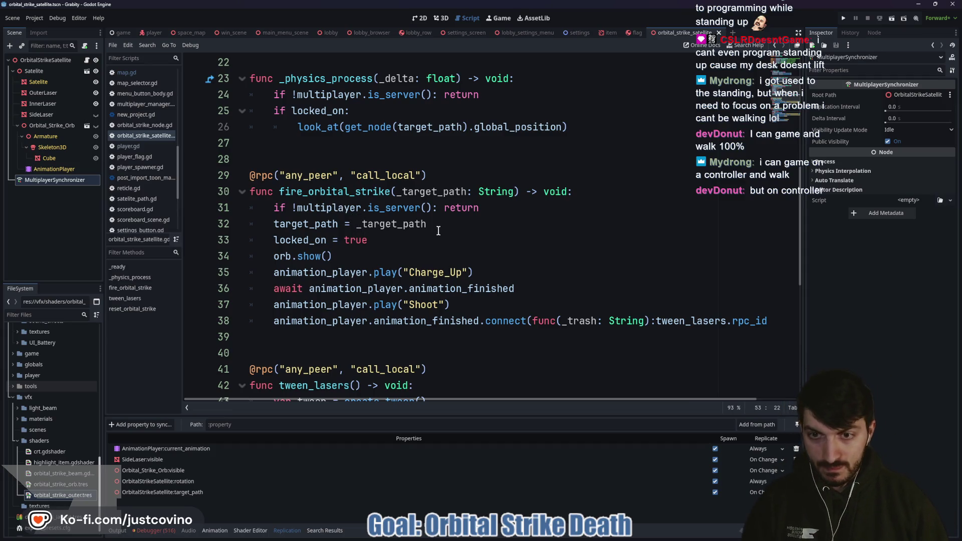
scroll(426, 238, down, 1)
scroll(651, 256, right, 2)
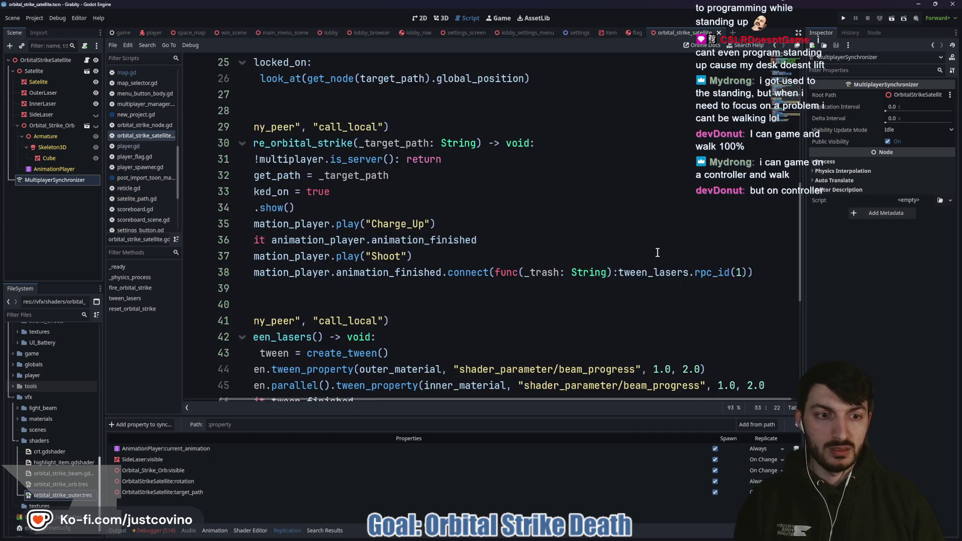
click(724, 272)
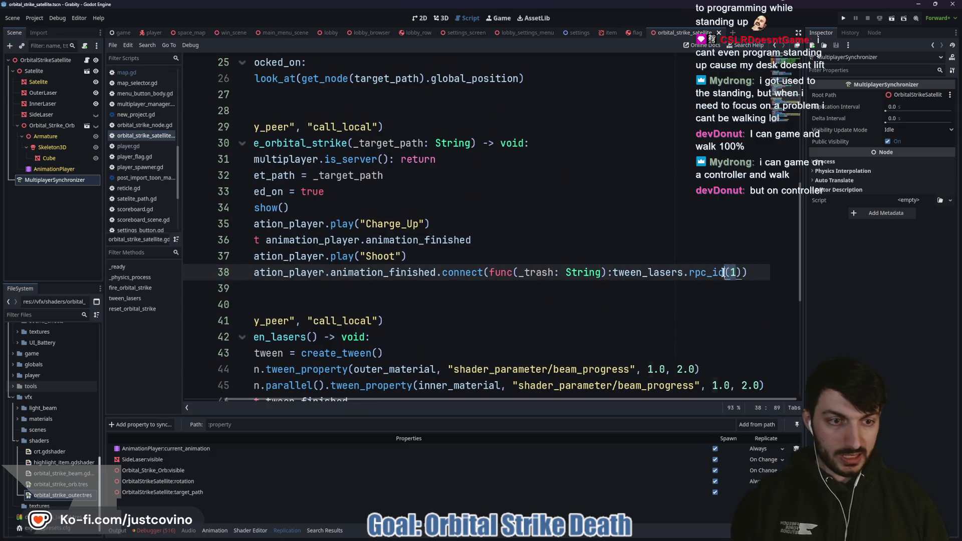
key(Delete)
key(Delete)
key(Delete)
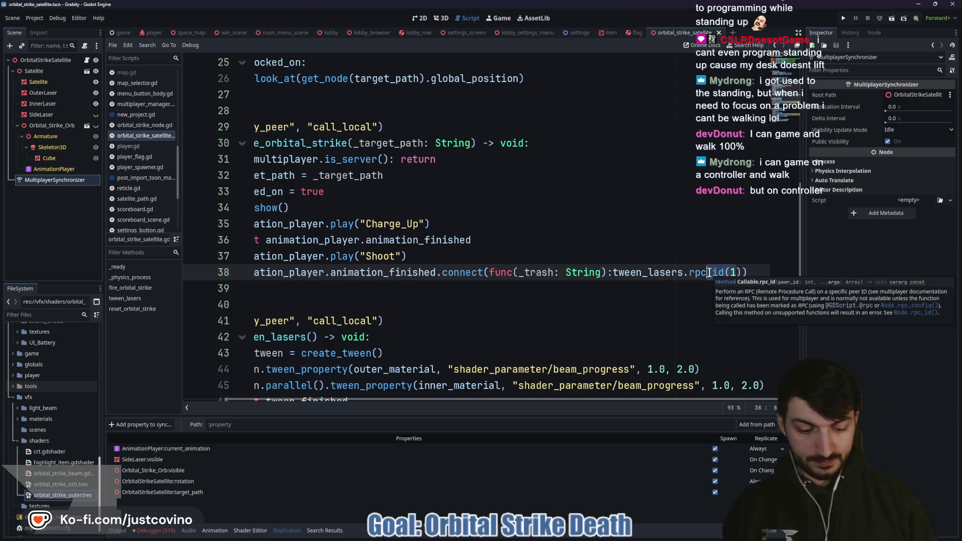
text(()
key(Up)
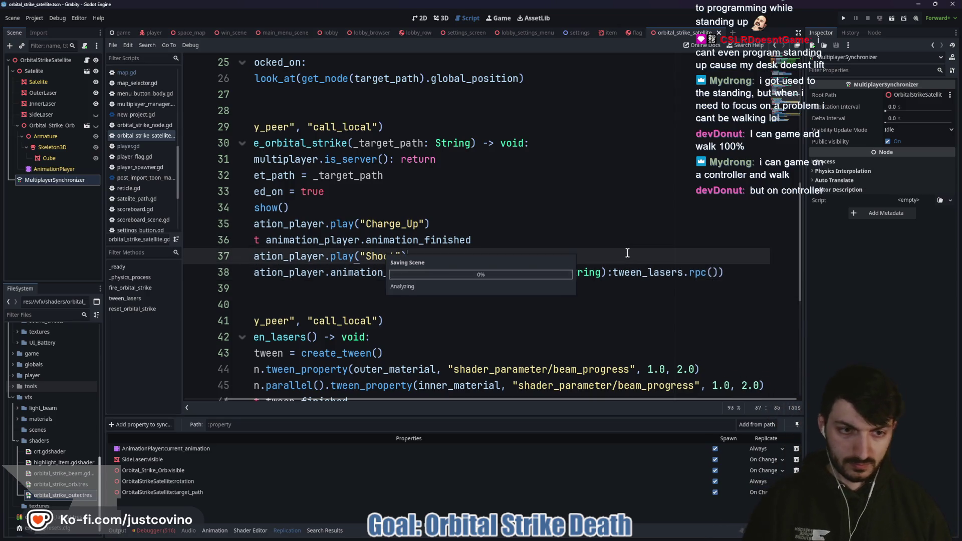
Step: Delete the is_server guard line from reset_orbital_strike
scroll(411, 273, left, 2)
scroll(412, 274, down, 1)
scroll(411, 273, down, 3)
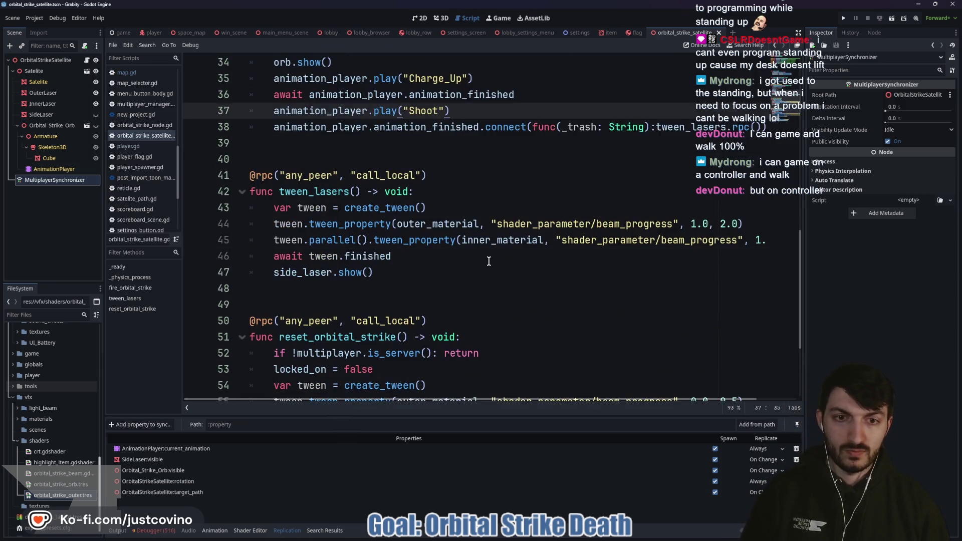
click(488, 261)
scroll(421, 252, down, 2)
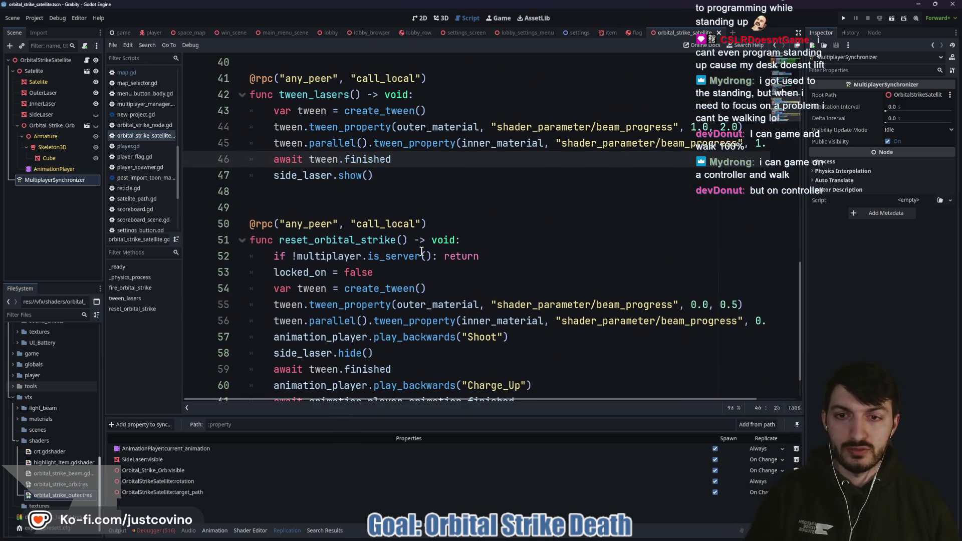
drag(493, 256, 242, 262)
key(BackSpace)
key(BackSpace)
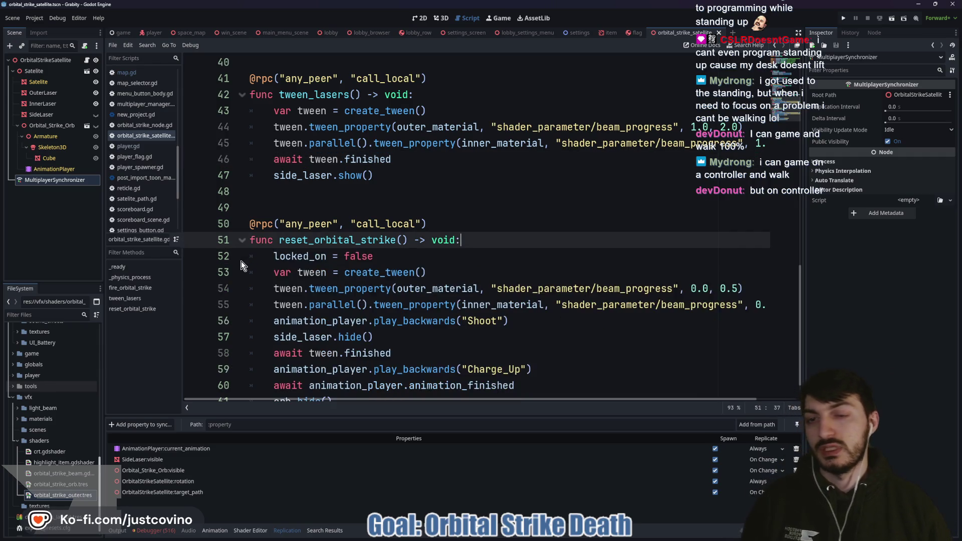
Step: Find reset_orbital_strike in files and open its call on line 101 of map.gd
double_click(348, 241)
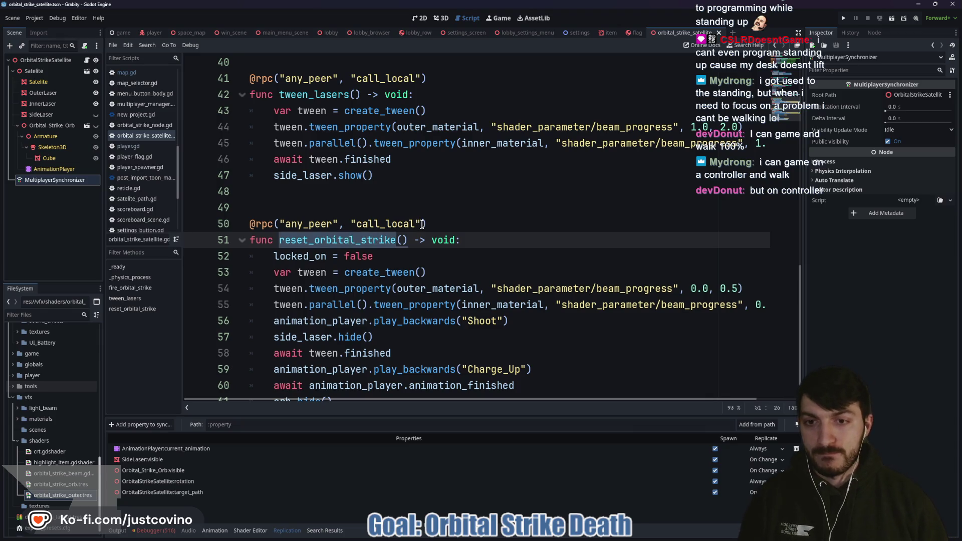
key(ctrl+shift+f)
click(478, 315)
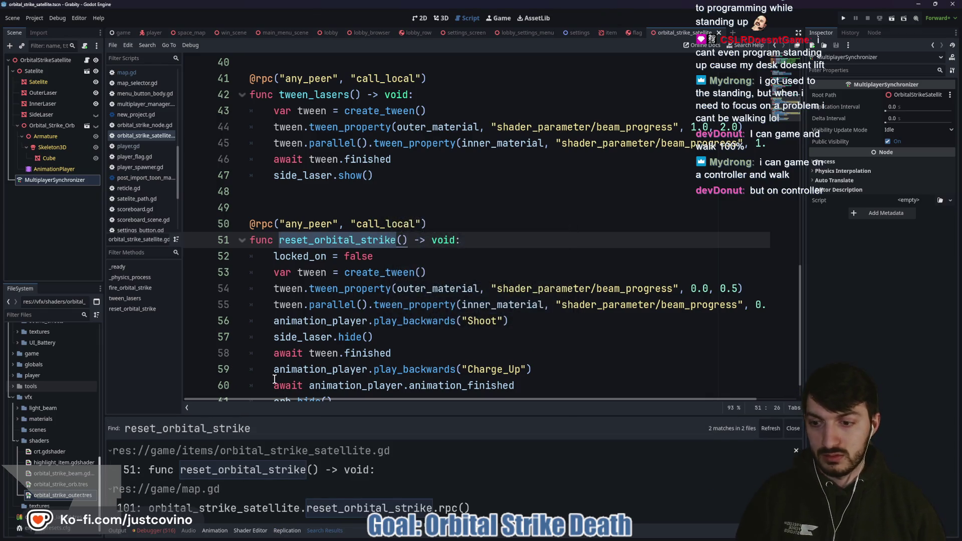
click(258, 502)
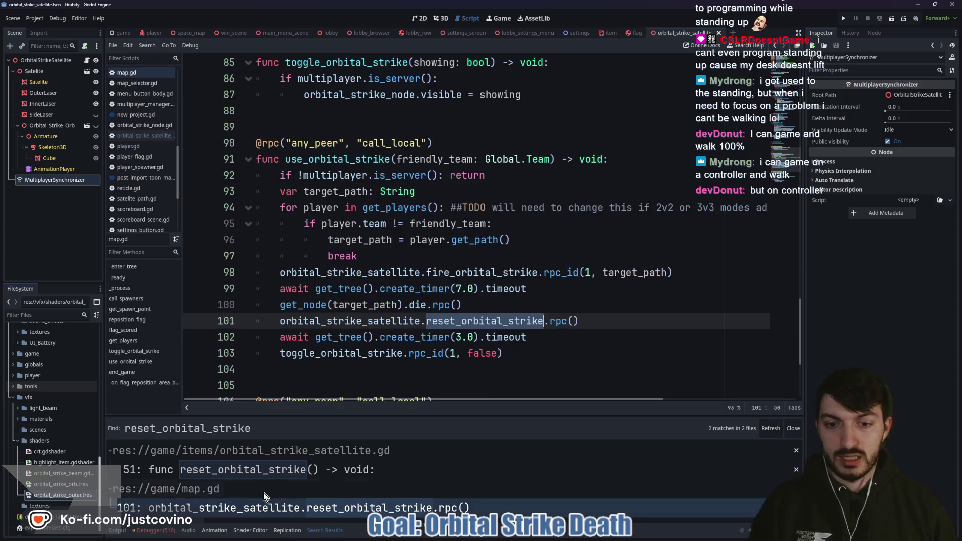
click(599, 320)
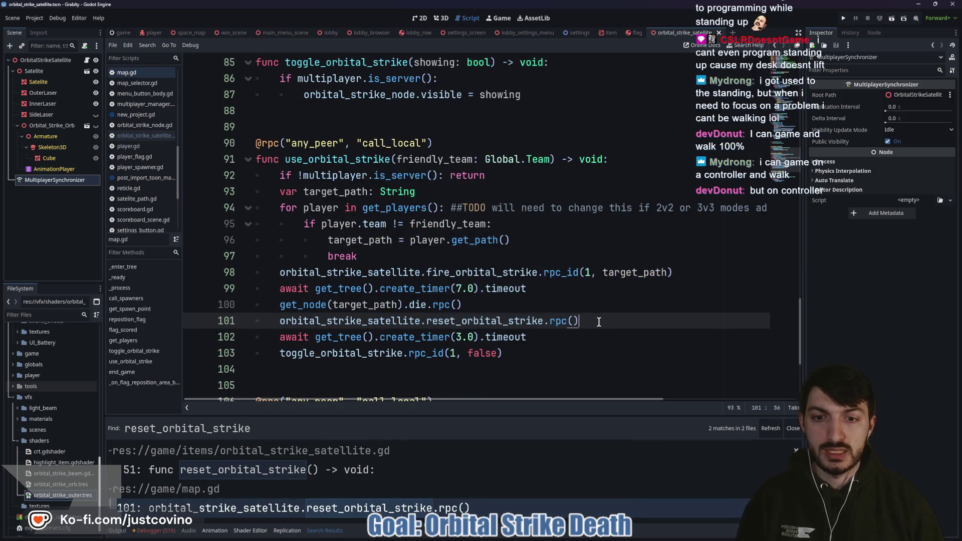
Step: Run two game windows side by side, host a private lobby, join it, ready up and start
click(846, 18)
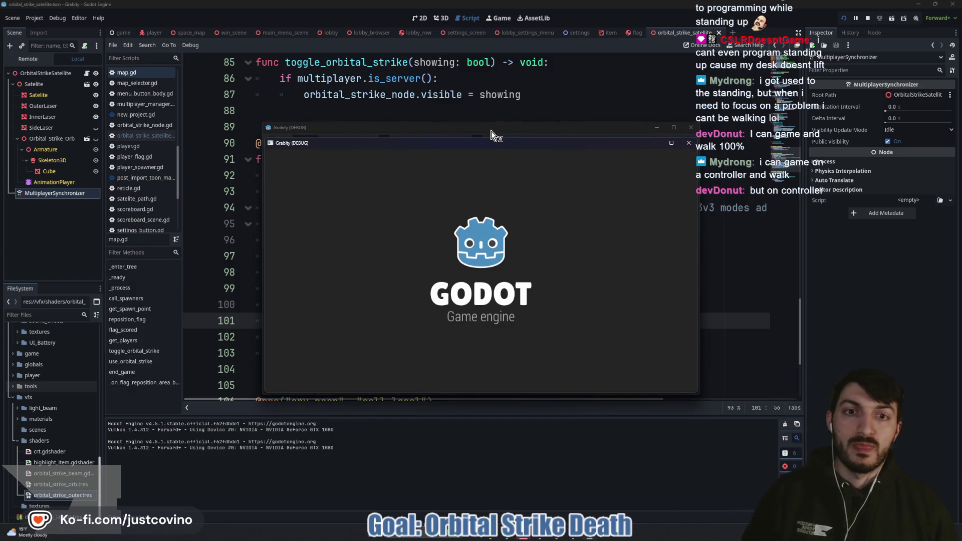
drag(492, 130, 255, 122)
click(160, 228)
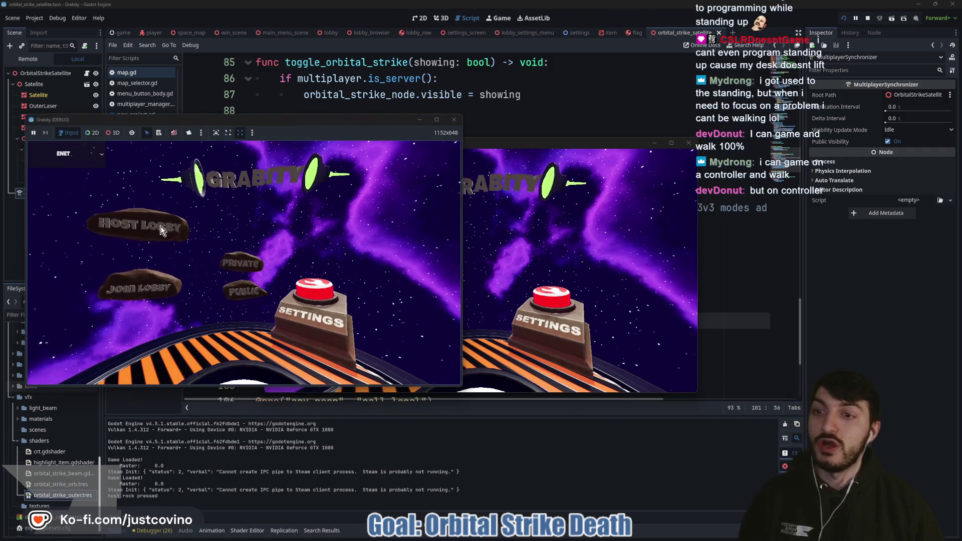
click(242, 263)
mouse_move(503, 146)
mouse_down()
mouse_move(717, 104)
mouse_move(729, 113)
mouse_up()
click(582, 256)
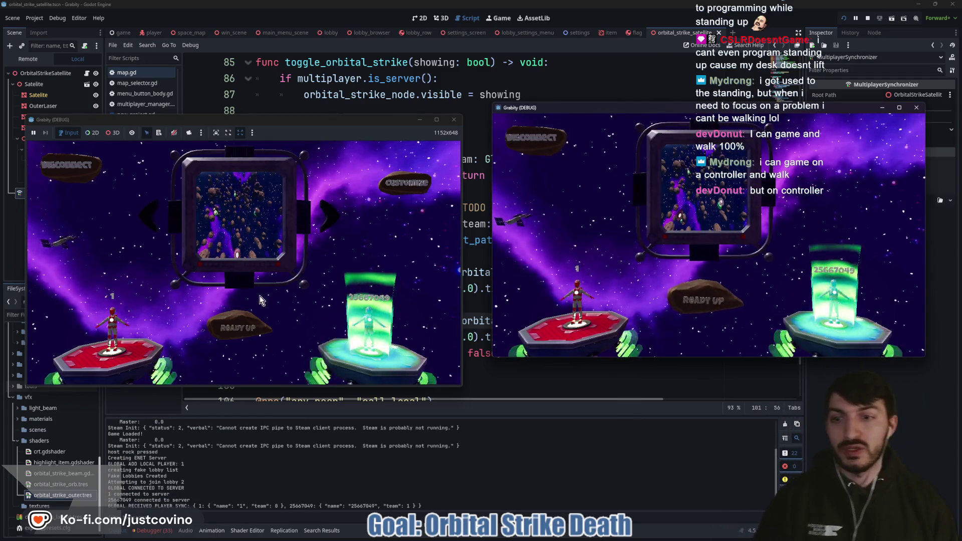
click(238, 328)
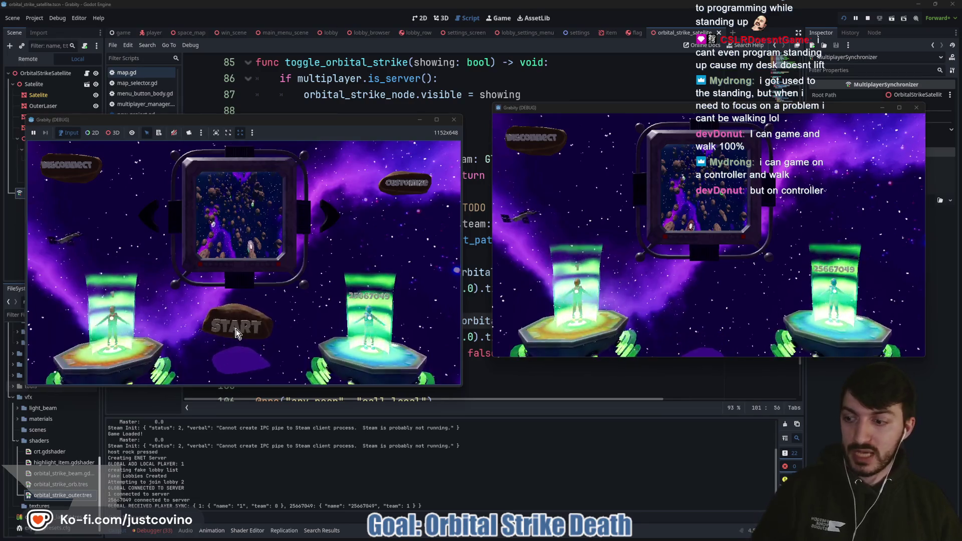
click(236, 332)
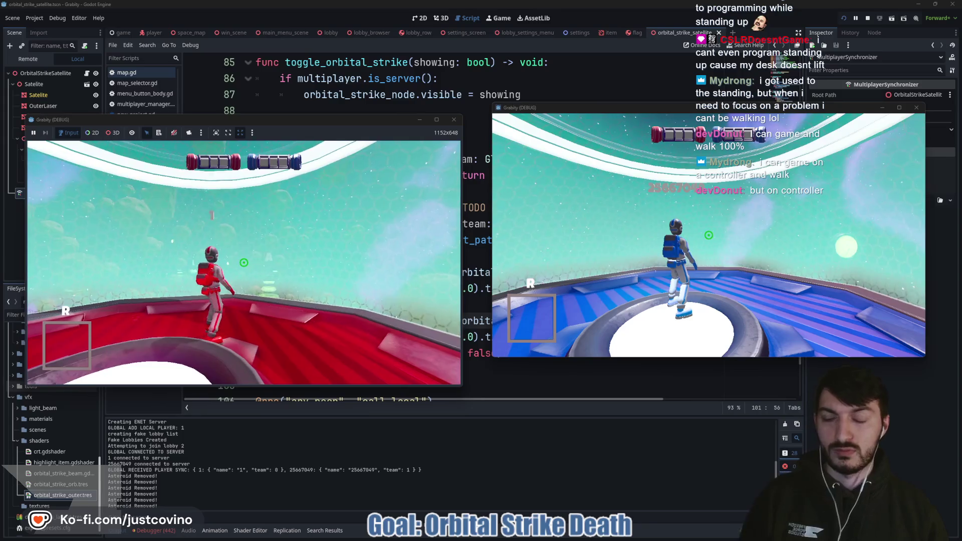
Step: Grant an orbital strike with 'cheat_item orbital_strike' and use it on the enemy
key(super)
key(super)
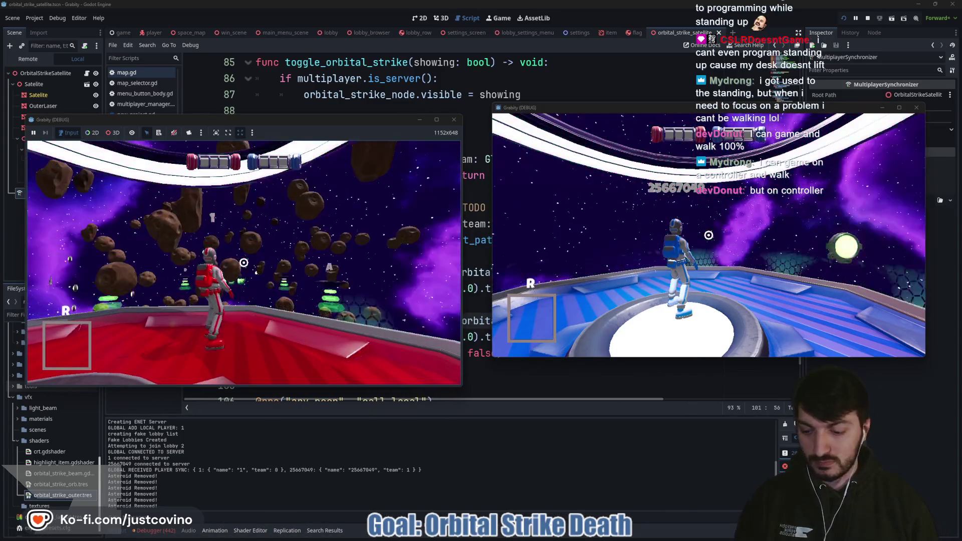
key(grave)
text(cheat_item)
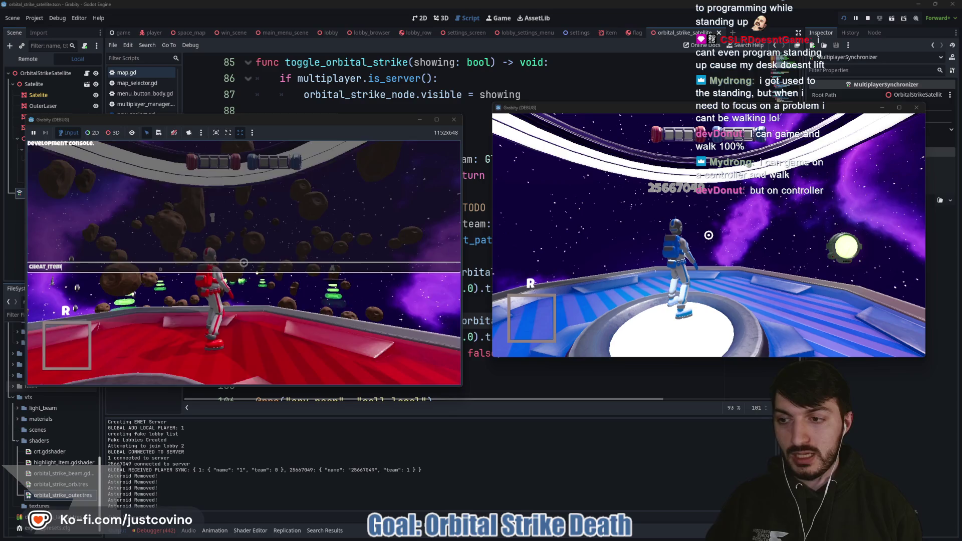
text( orbital_strike)
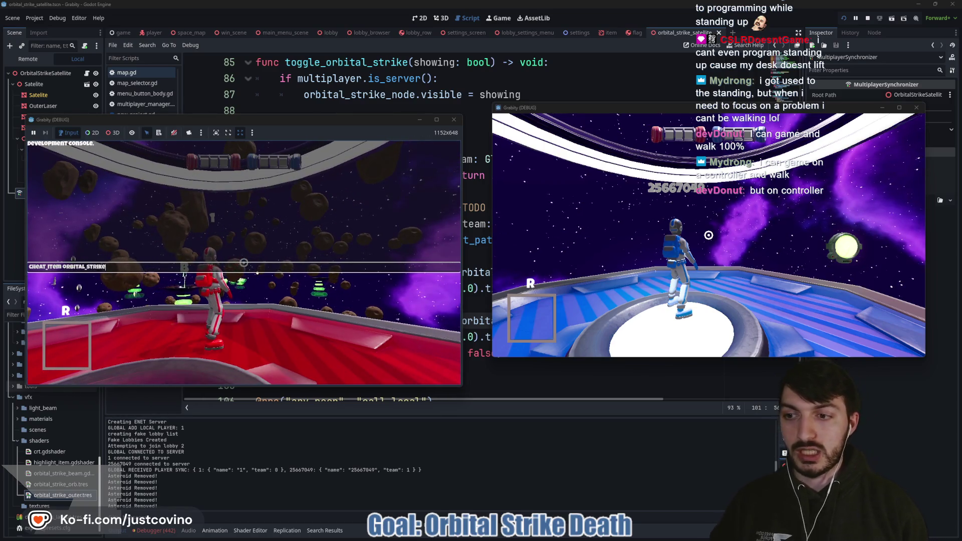
key(Return)
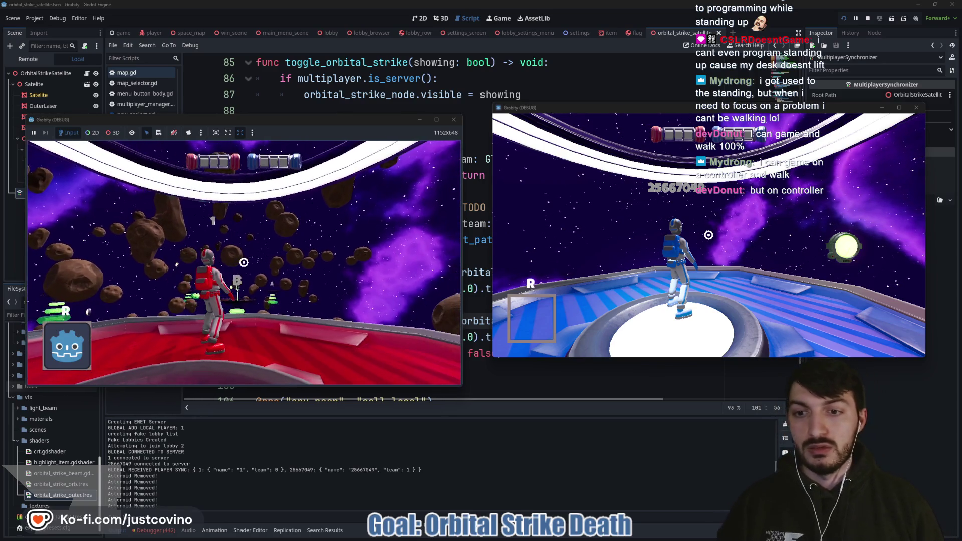
click(244, 263)
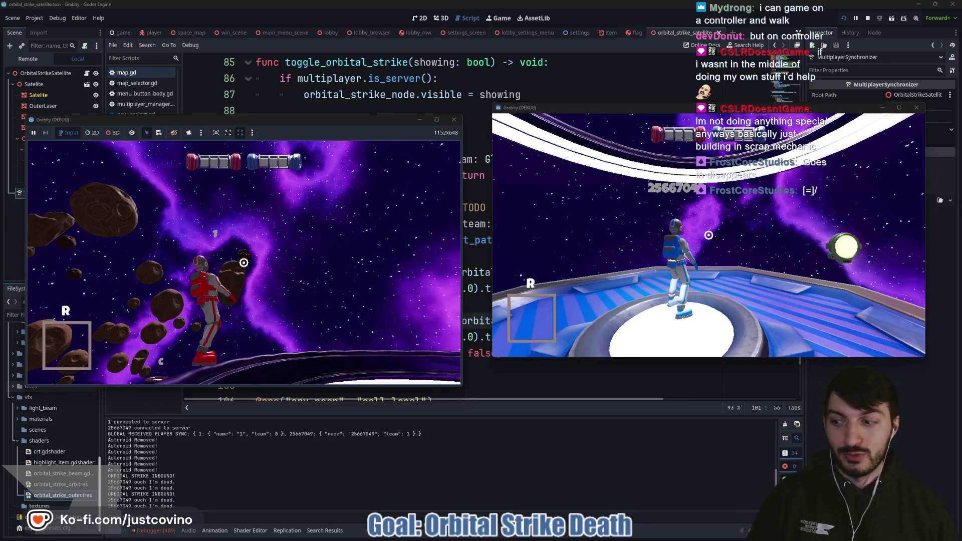
Step: Re-run the orbital strike cheat, stop the game, and return to line 97 of map.gd
key(grave)
key(Up)
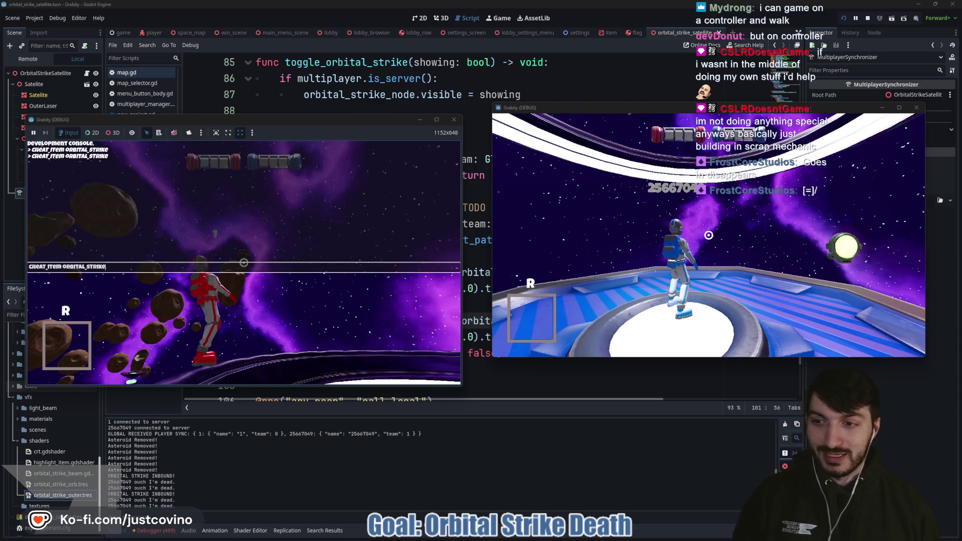
key(Return)
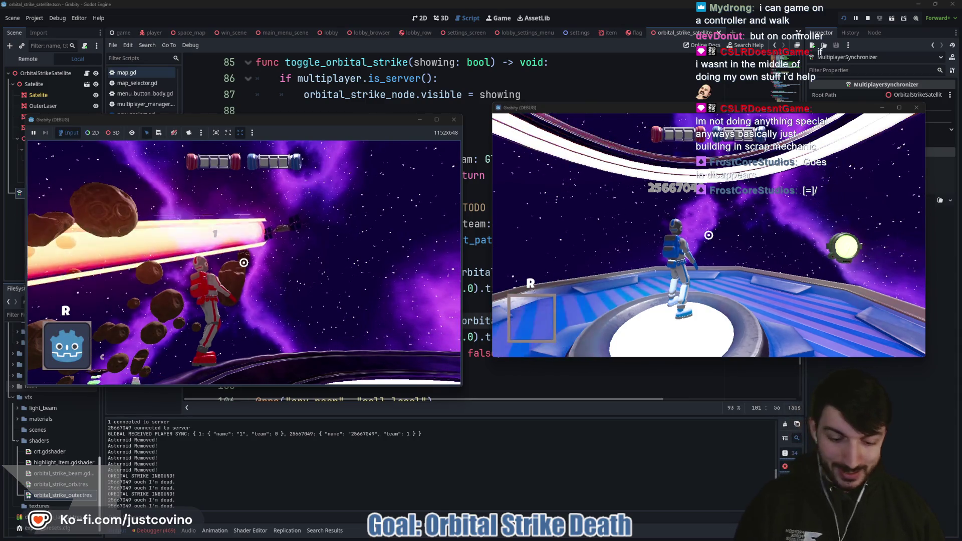
key(F8)
click(404, 264)
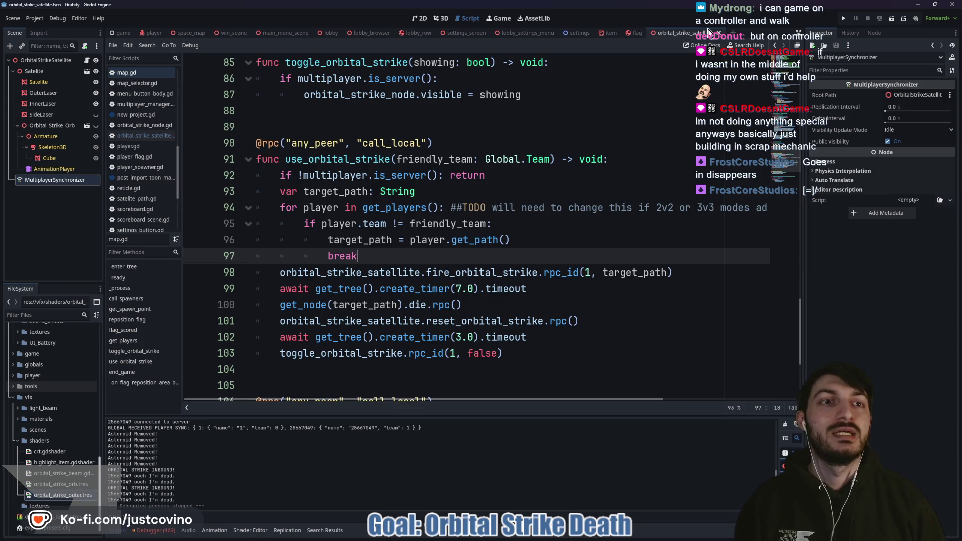
Step: Inspect the OuterLaser beam shader, then select toggle_orbital_strike on line 103 of map.gd
click(62, 62)
click(64, 92)
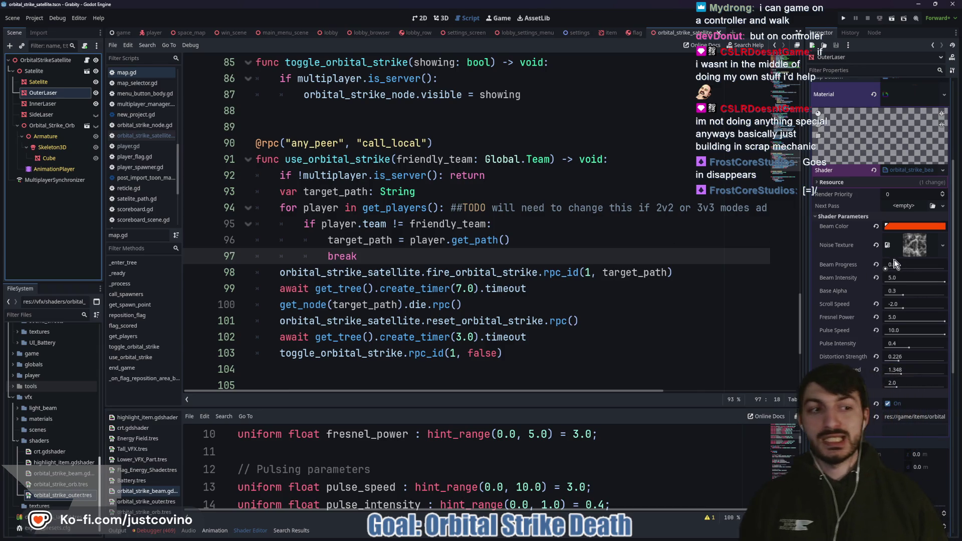
scroll(550, 237, down, 2)
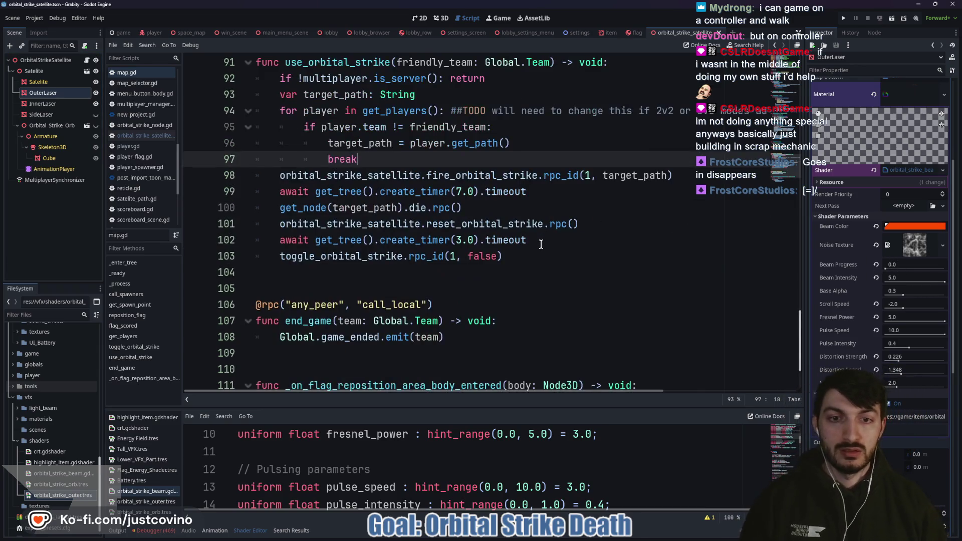
click(547, 239)
scroll(546, 239, down, 2)
click(545, 239)
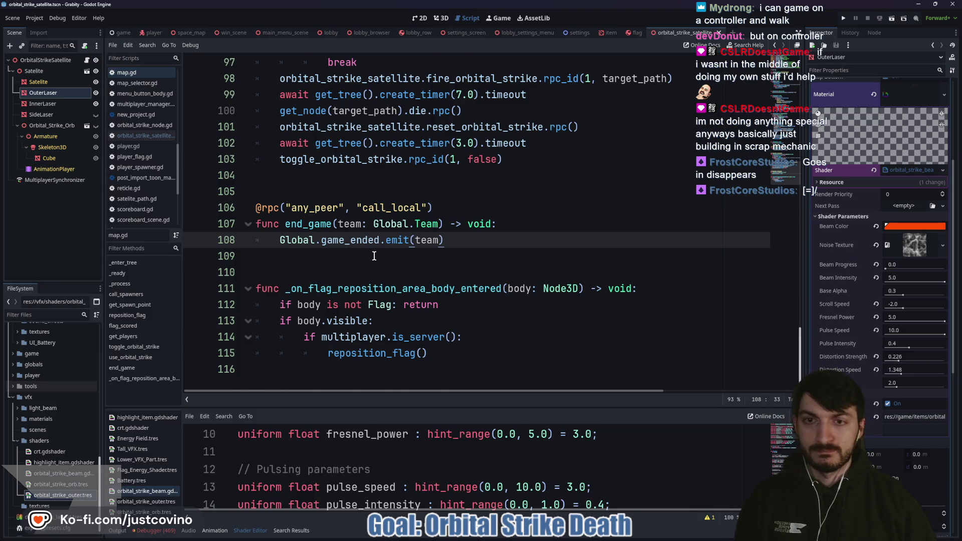
scroll(386, 258, up, 2)
double_click(401, 257)
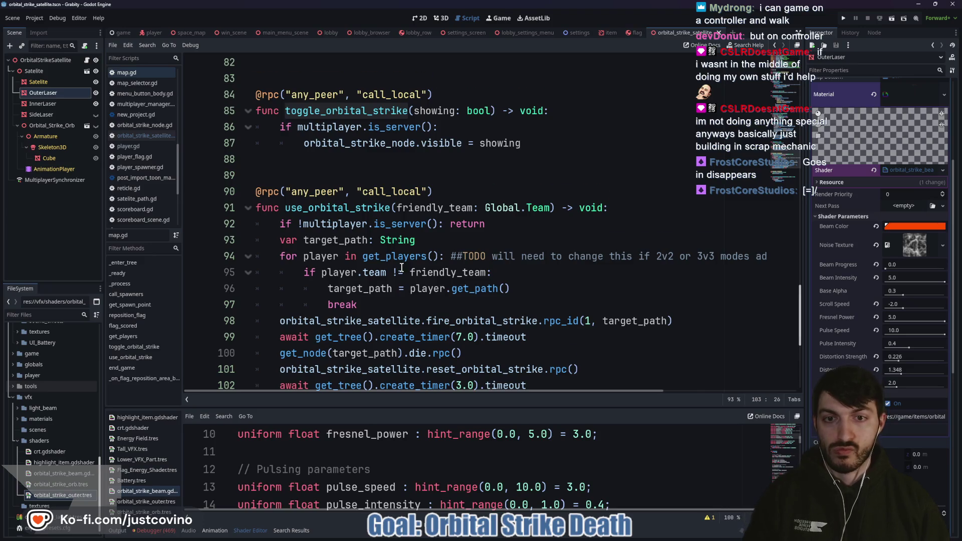
Step: Replace the rpc_id(1, false) call on line 103 with (false) and save
scroll(402, 268, down, 3)
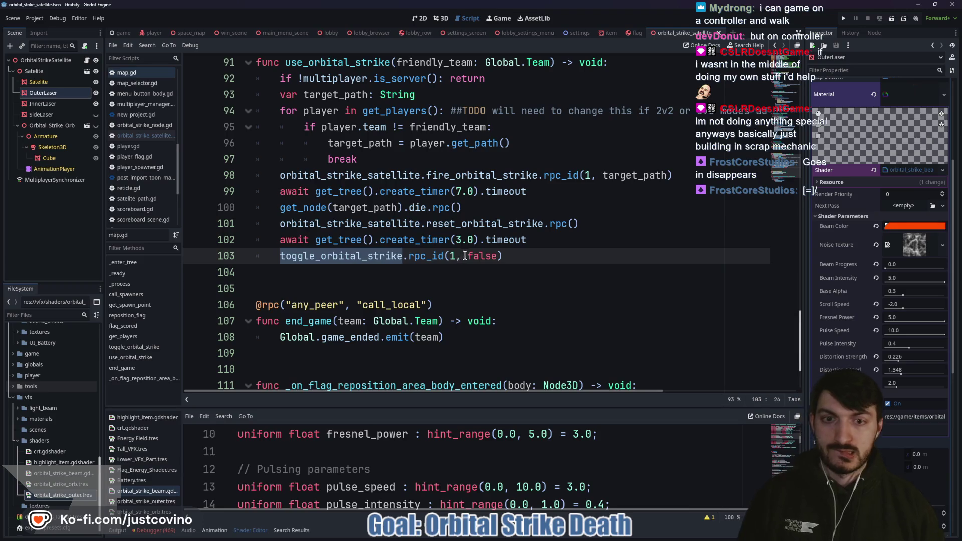
drag(512, 256, 426, 256)
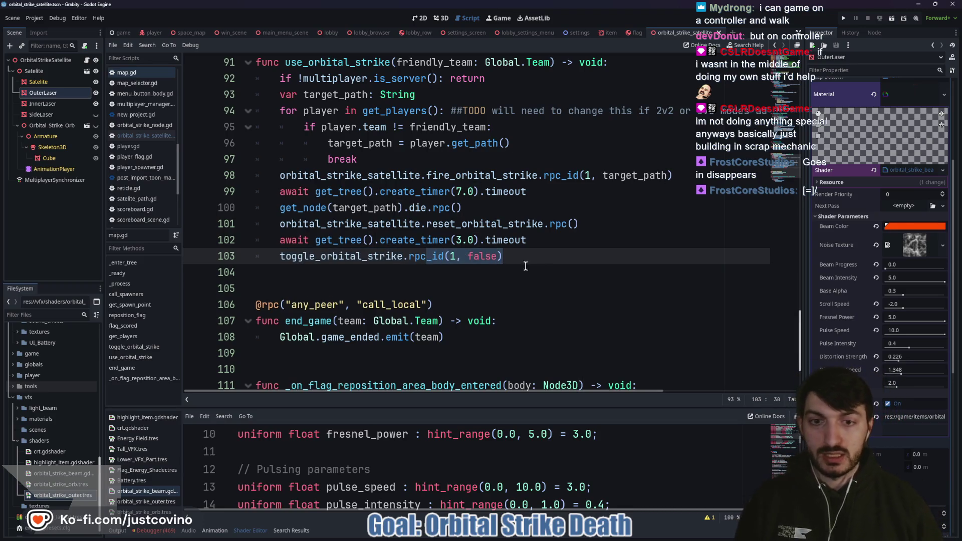
key(BackSpace)
key(BackSpace)
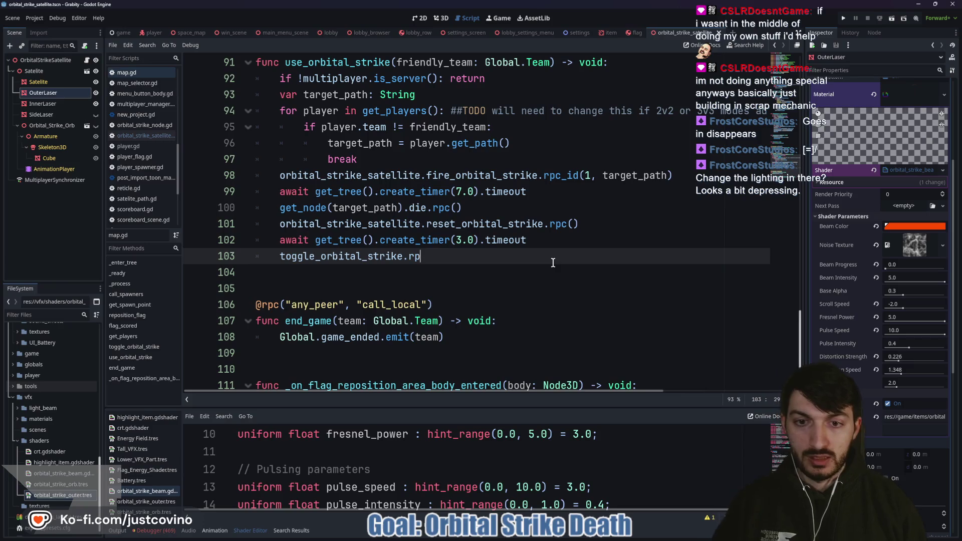
text((false)
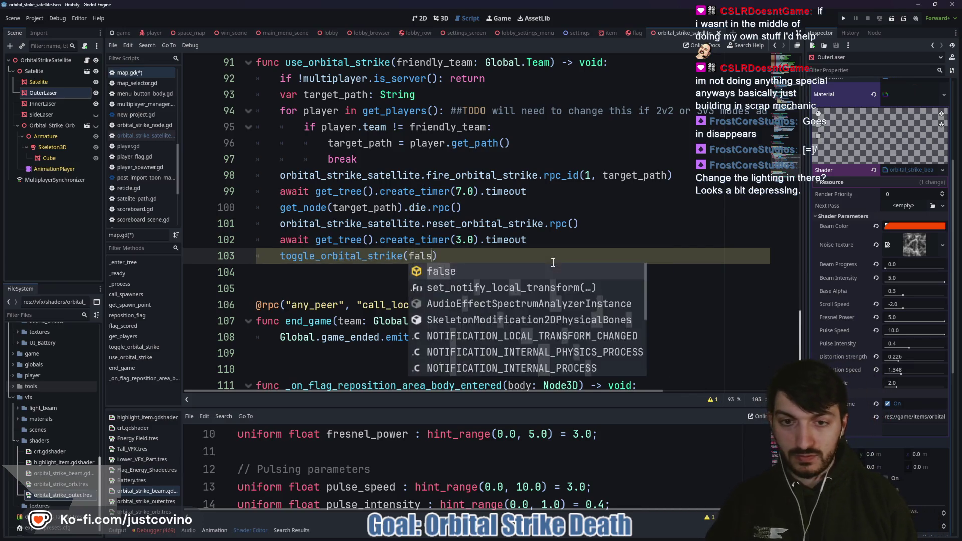
text())
key(ctrl+s)
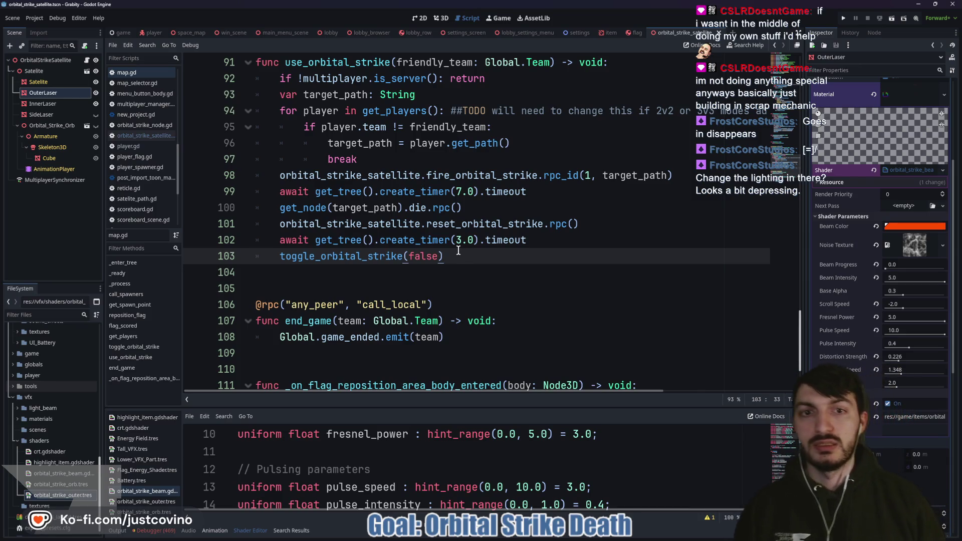
Step: Complete line 103 as toggle_orbital_strike.rpc(false) via autocomplete and save map.gd
click(403, 159)
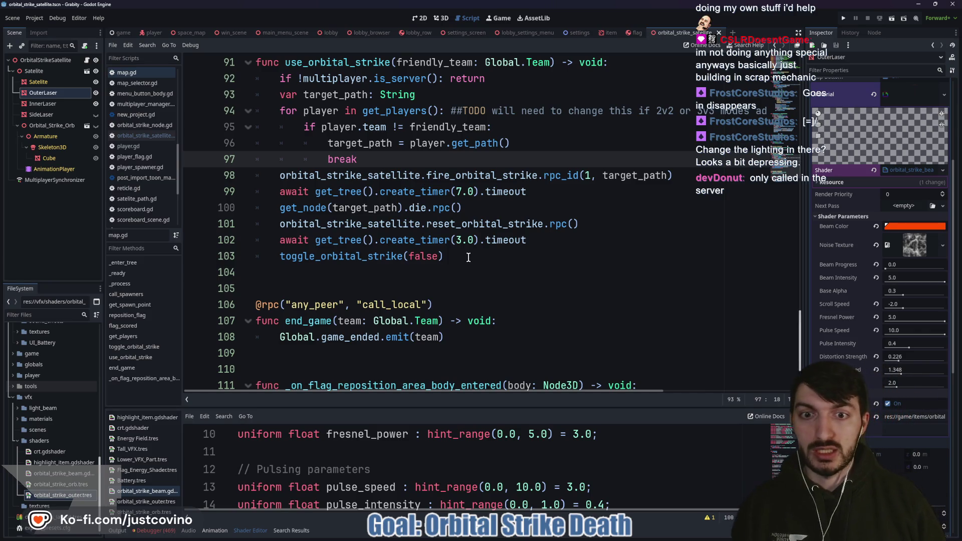
click(468, 257)
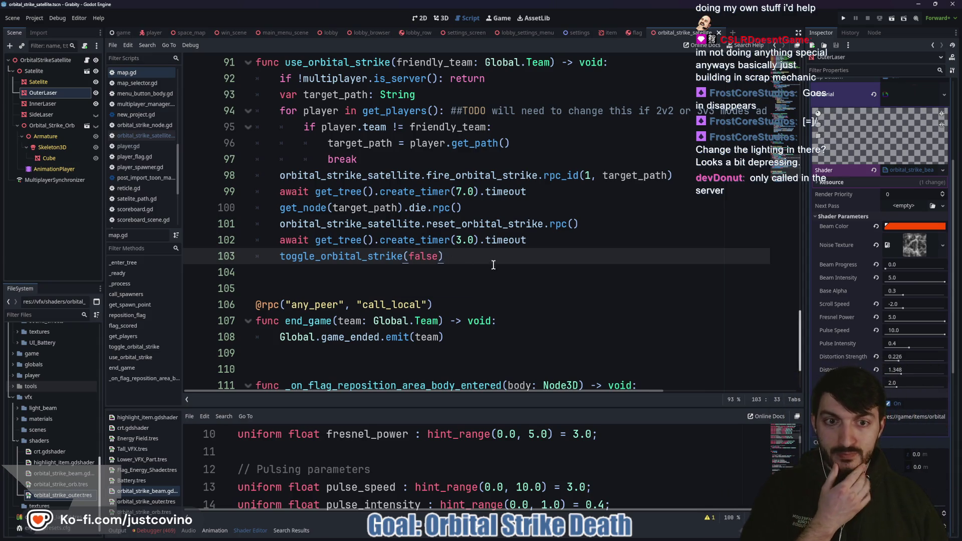
click(404, 257)
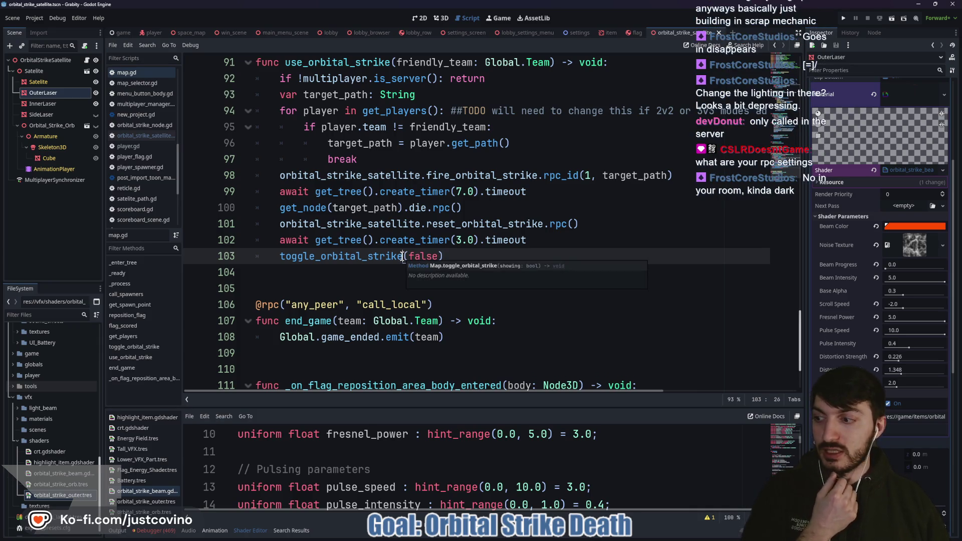
text(.rp)
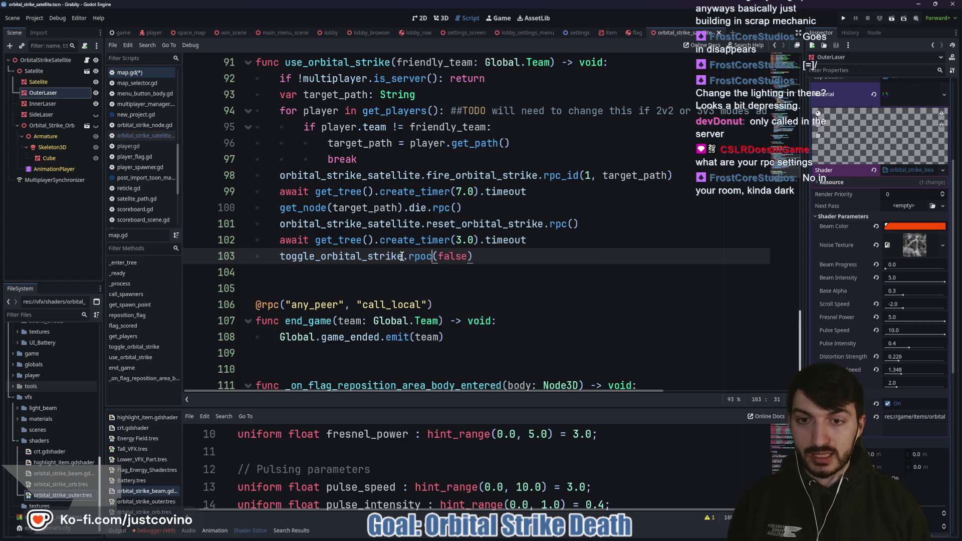
text(c)
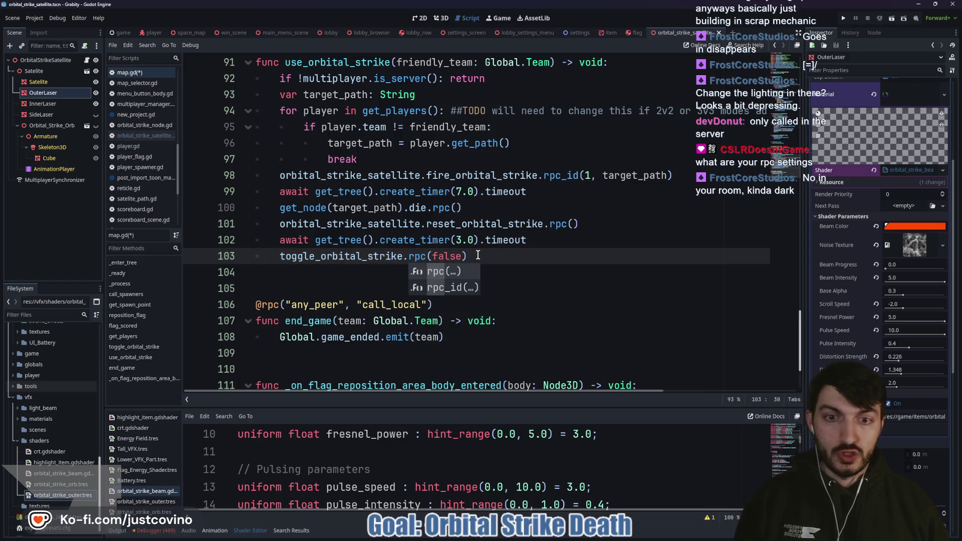
click(496, 253)
key(ctrl+s)
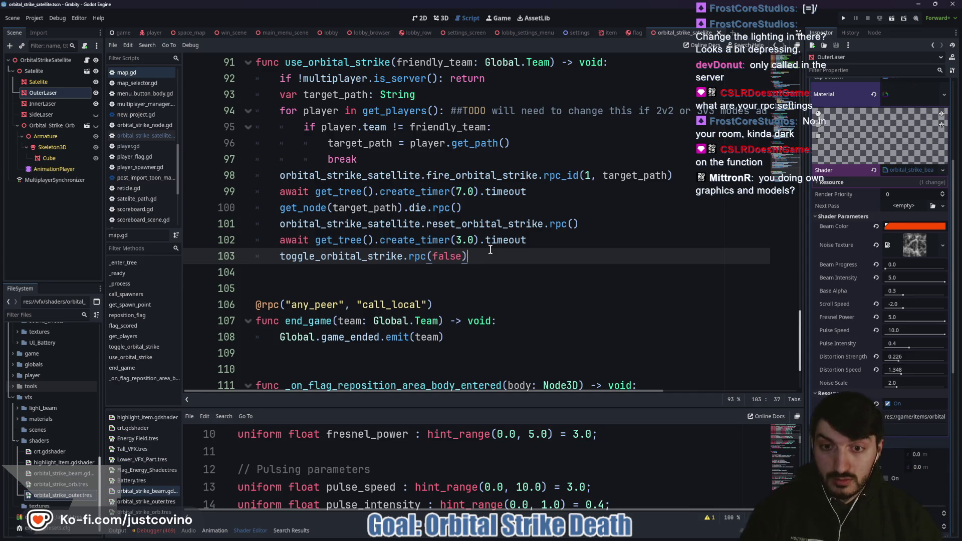
Step: Switch to the lobby.tscn scene tab and view it in the 3D editor
click(391, 272)
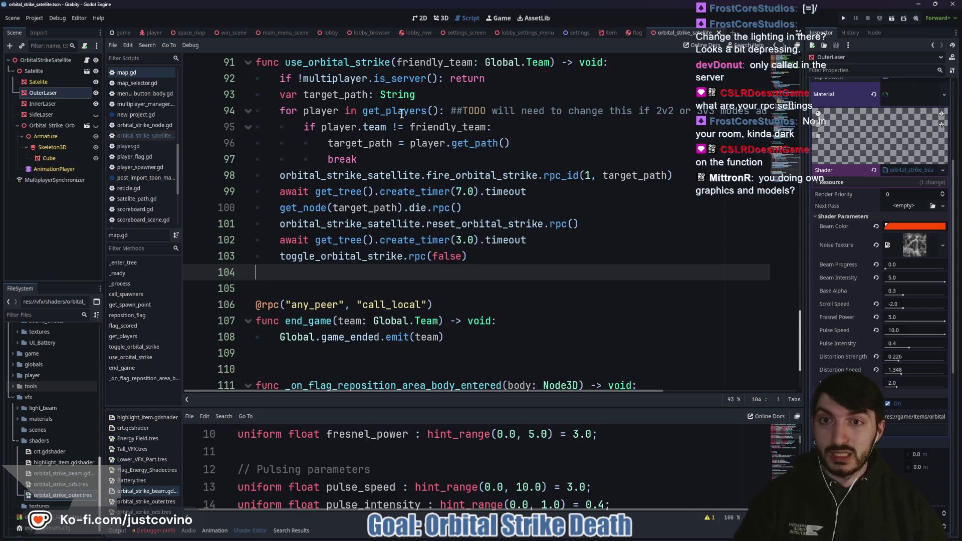
click(328, 32)
click(437, 19)
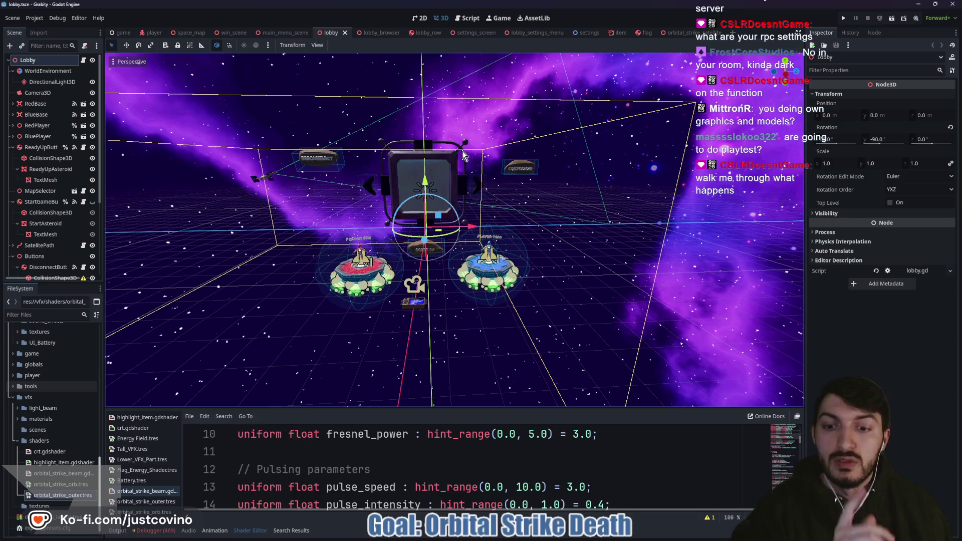
Step: Collapse the bottom panel, then open the player scene's player.gd script
click(160, 531)
click(159, 531)
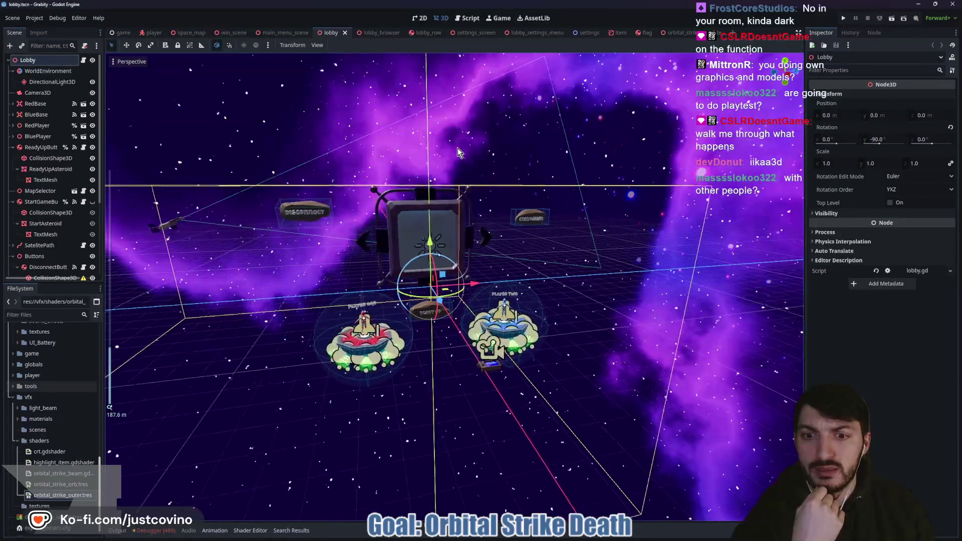
scroll(476, 155, up, 2)
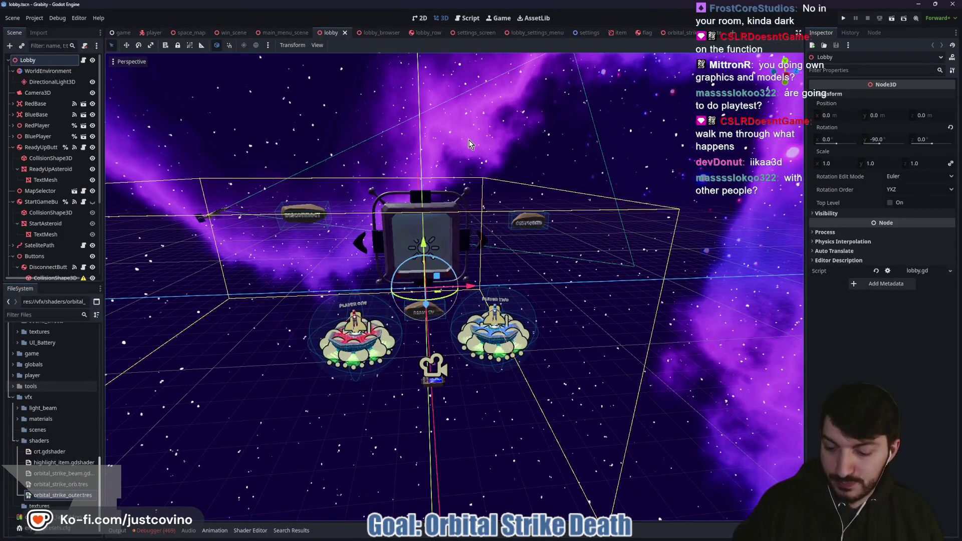
click(276, 34)
scroll(427, 163, down, 4)
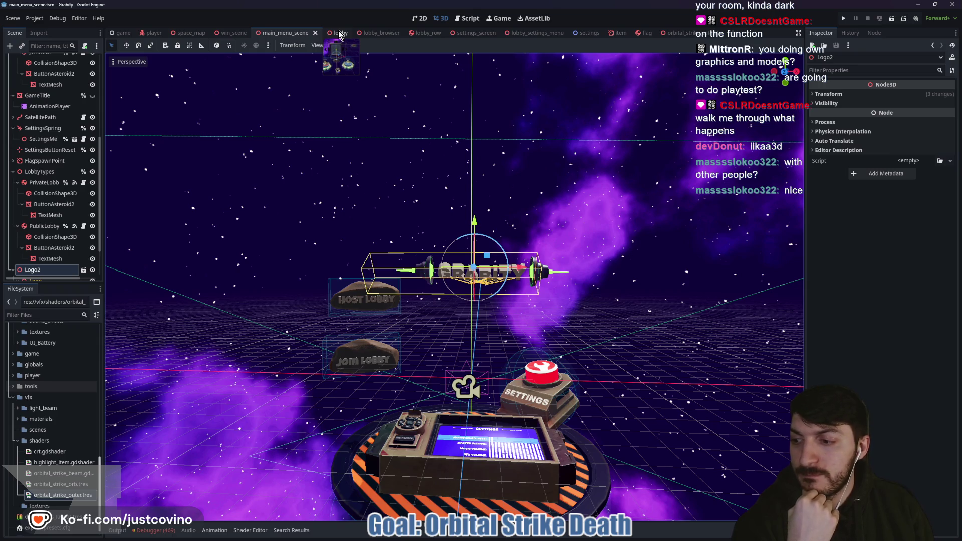
click(152, 32)
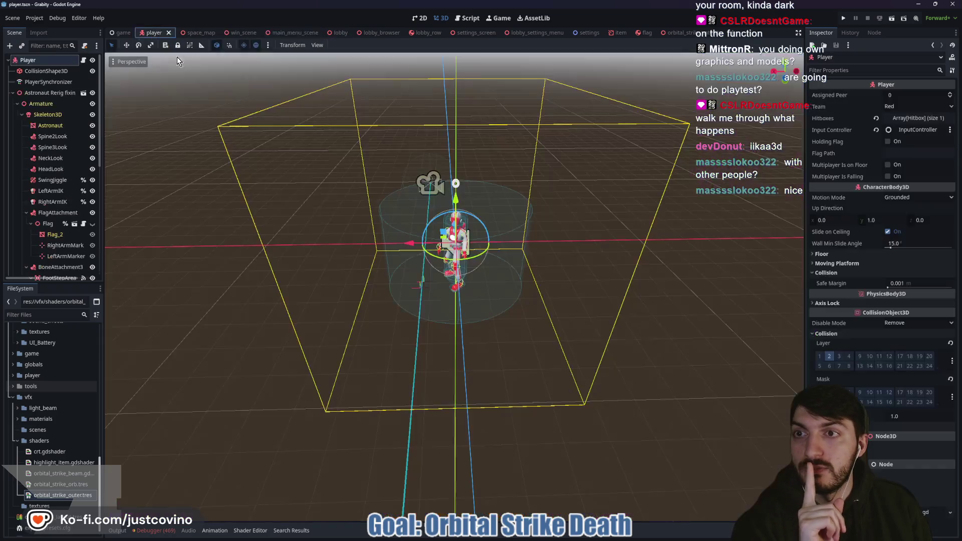
click(469, 18)
scroll(481, 195, down, 10)
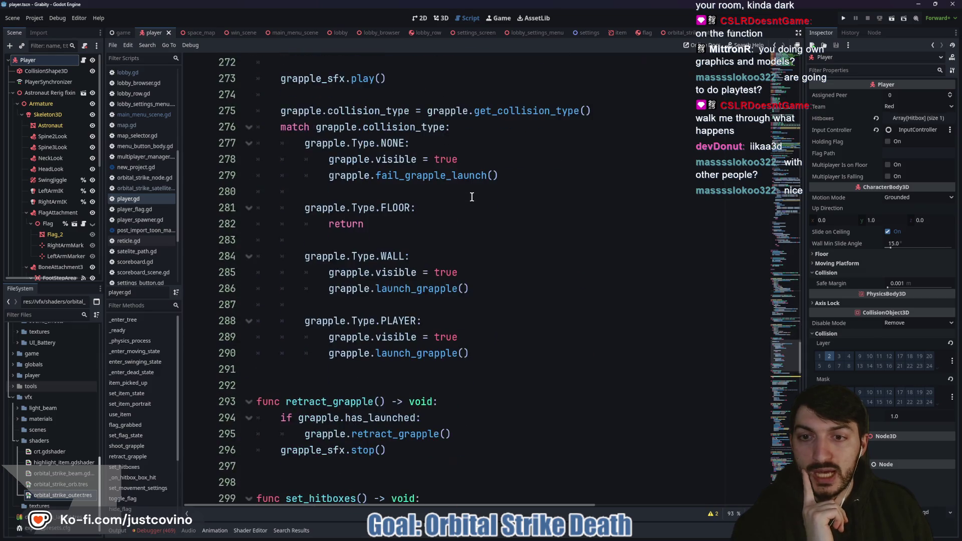
scroll(472, 197, down, 10)
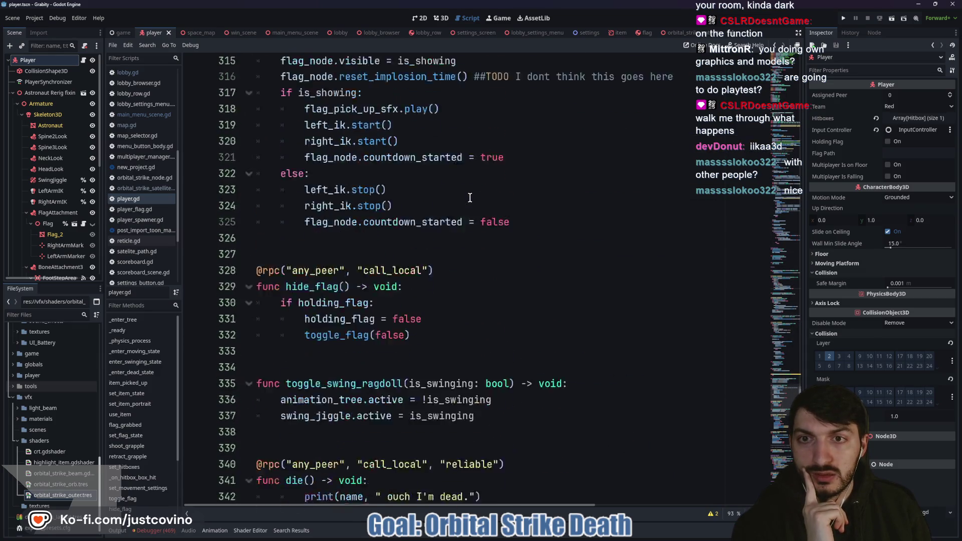
scroll(465, 196, down, 10)
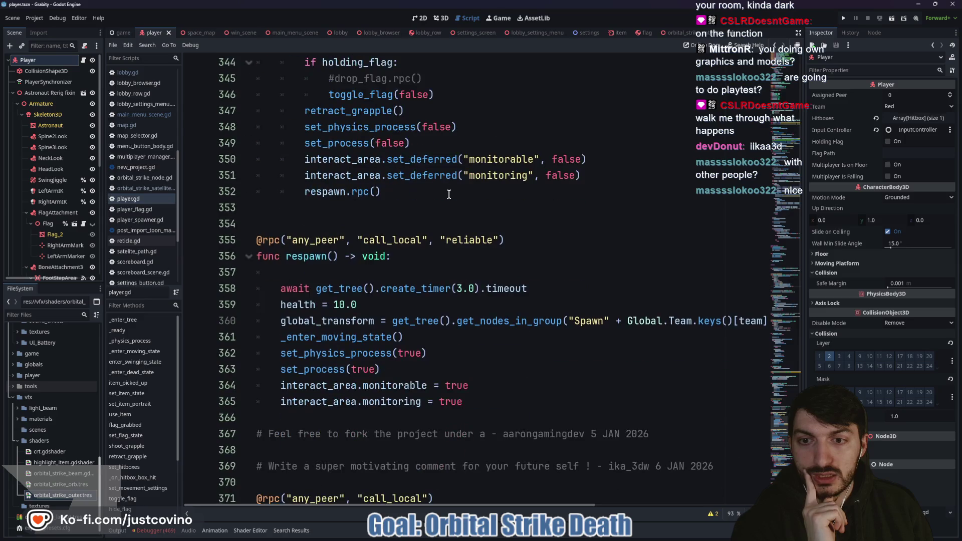
scroll(449, 195, down, 7)
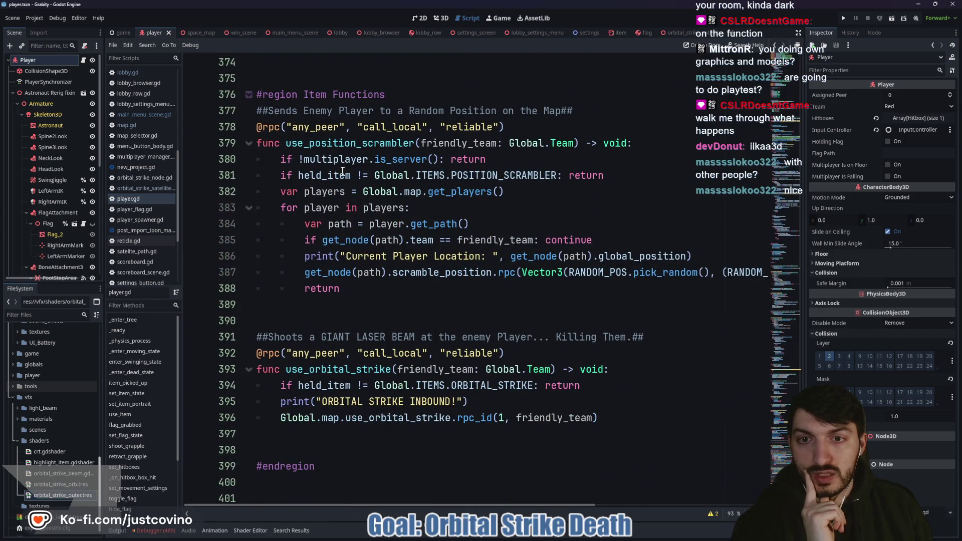
scroll(342, 172, down, 2)
double_click(327, 272)
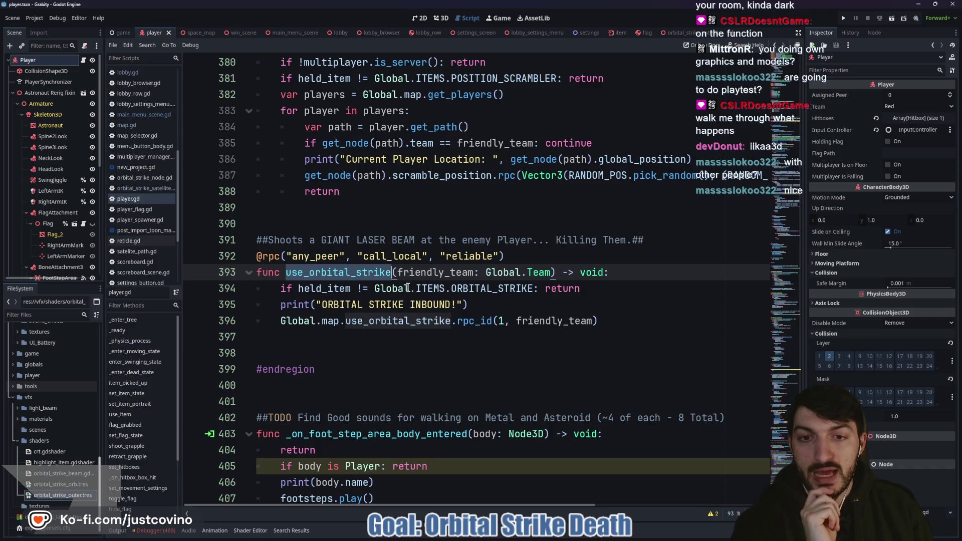
double_click(316, 256)
double_click(393, 257)
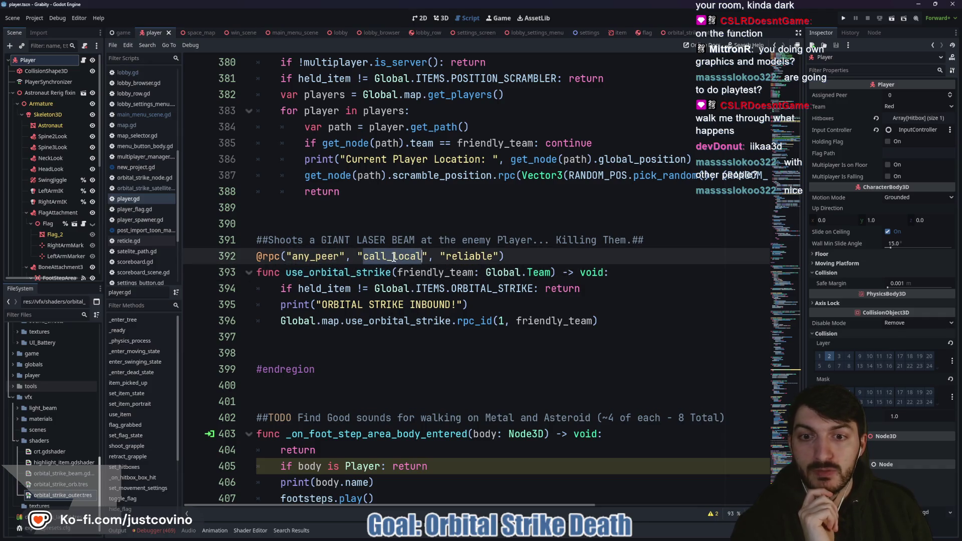
double_click(471, 256)
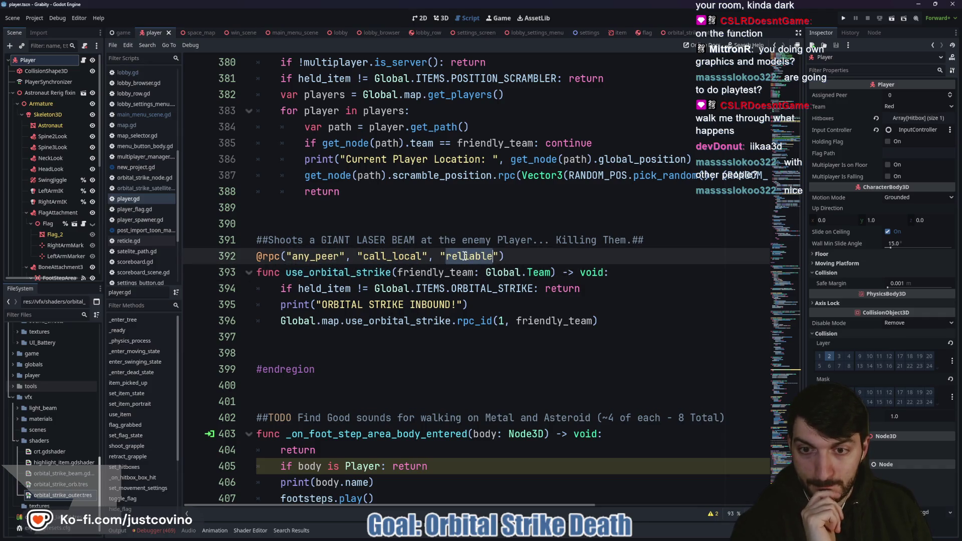
scroll(355, 296, up, 1)
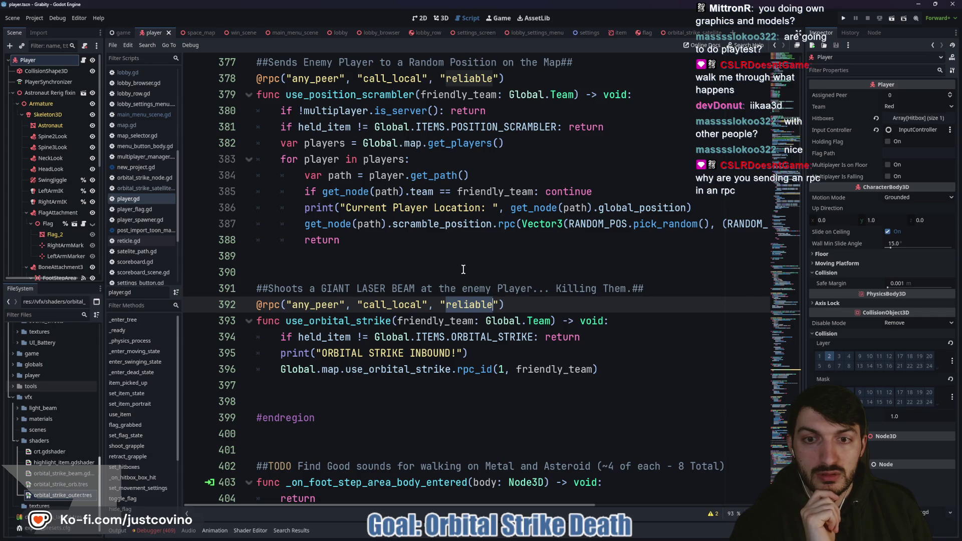
double_click(473, 369)
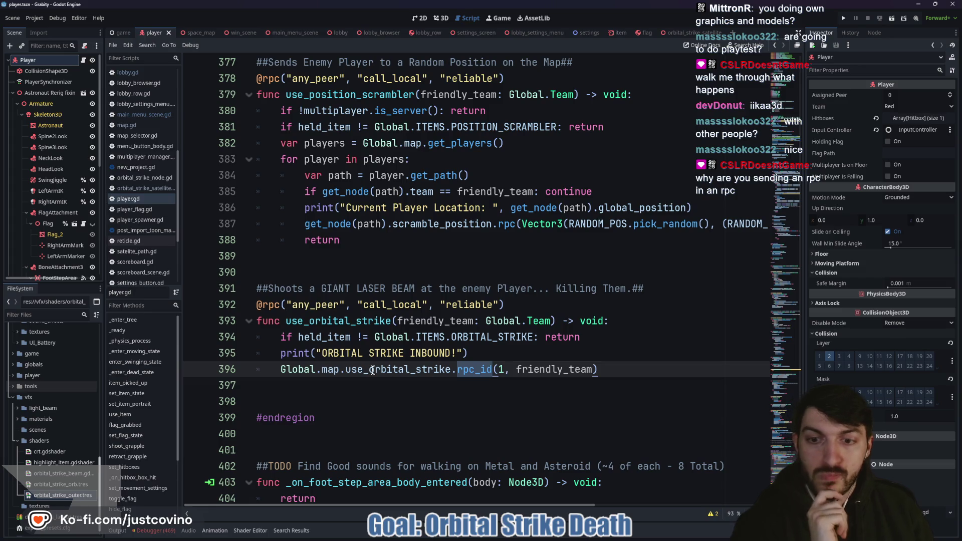
click(511, 370)
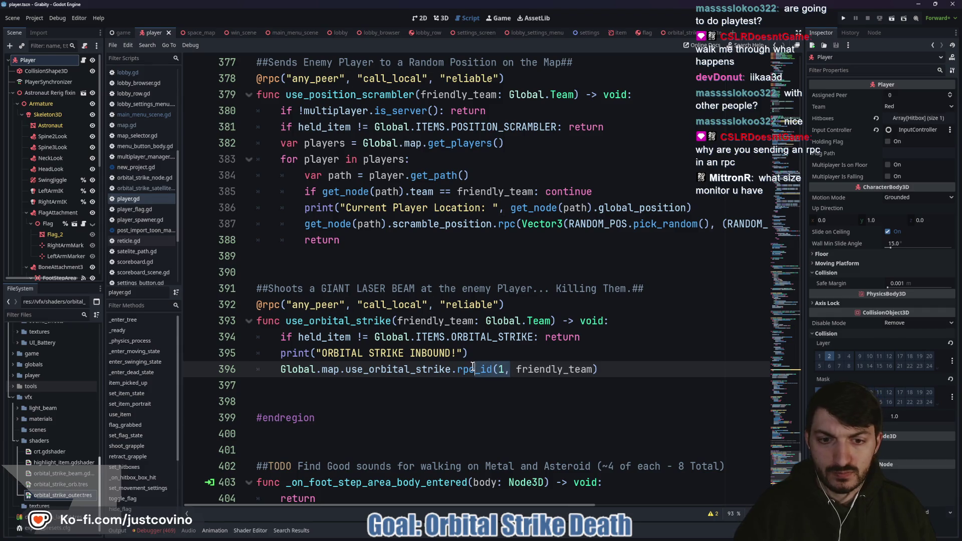
key(BackSpace)
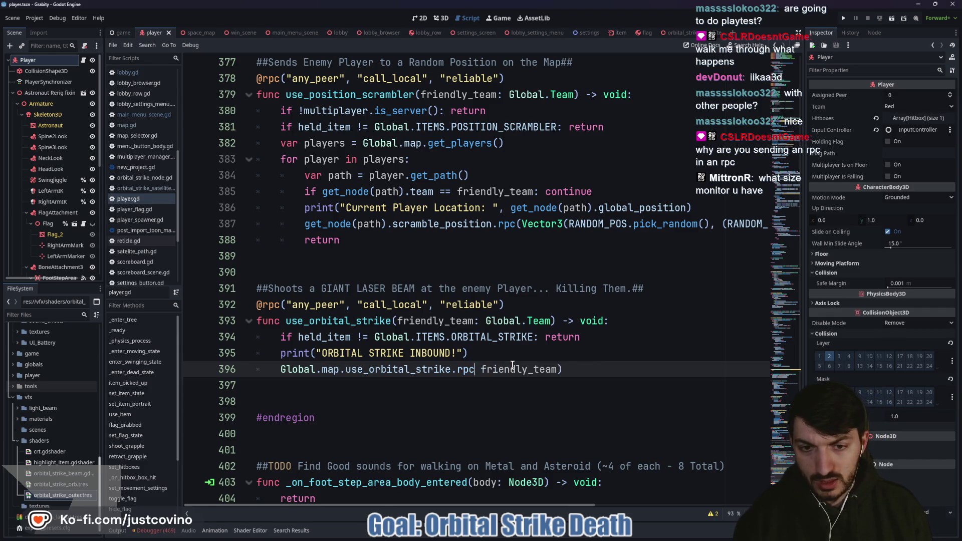
text(()
key(ctrl+s)
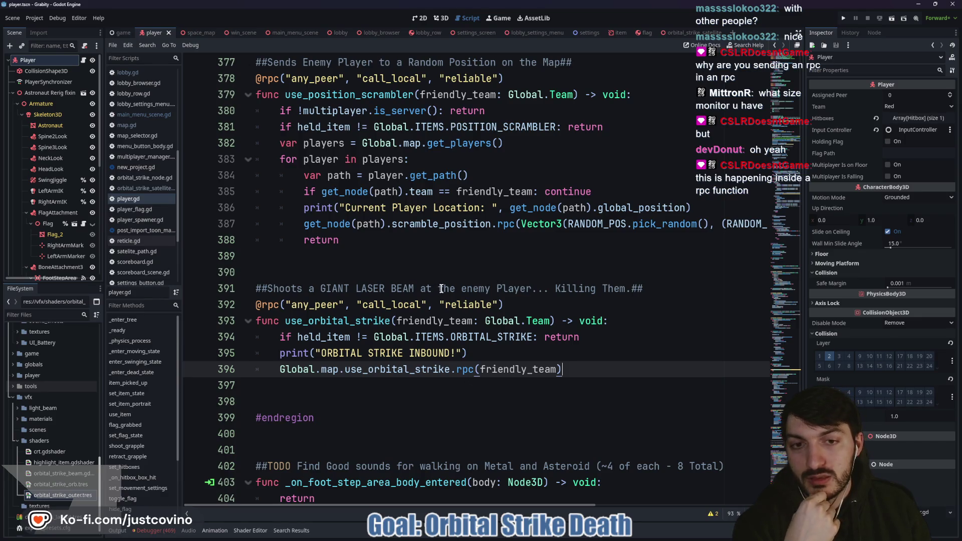
double_click(336, 369)
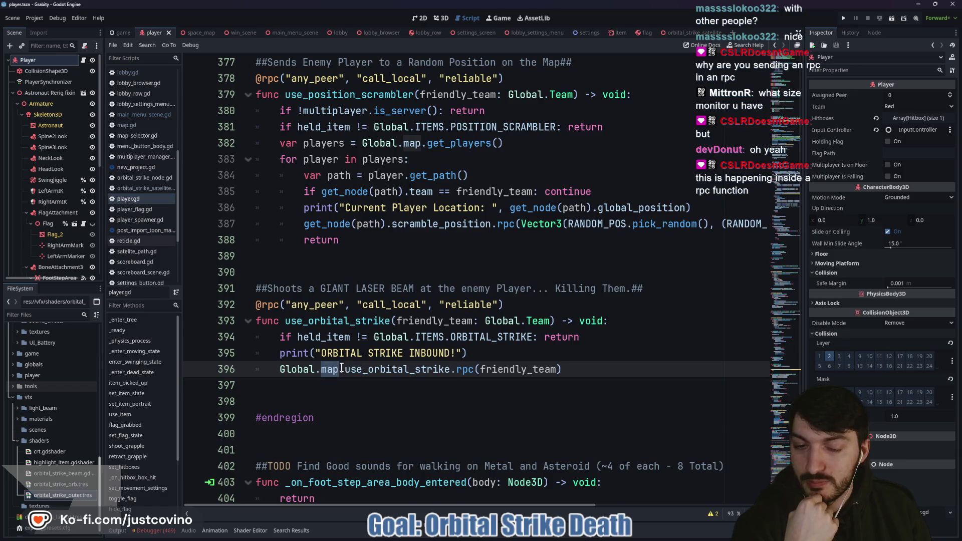
double_click(396, 370)
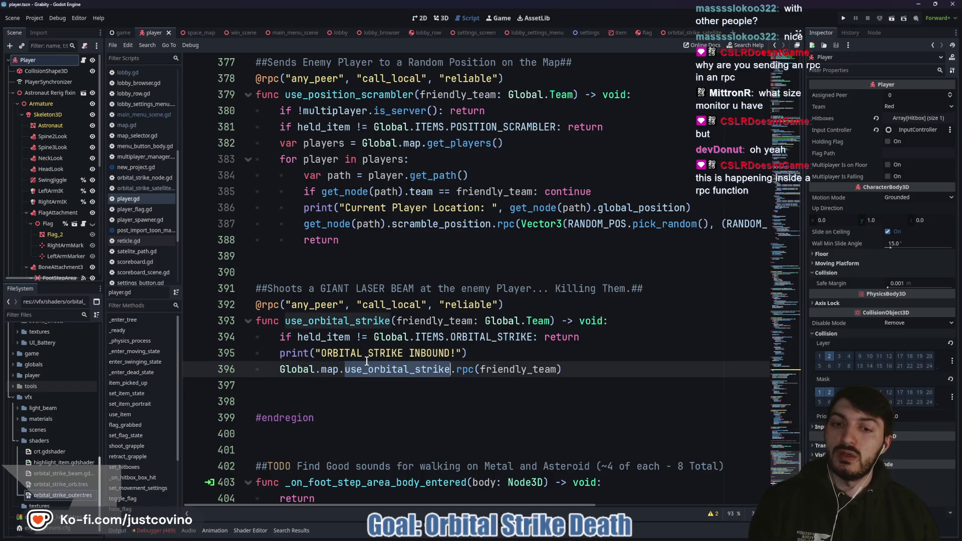
drag(563, 369, 249, 312)
mouse_move(279, 371)
mouse_down()
mouse_move(384, 371)
mouse_move(340, 371)
mouse_up()
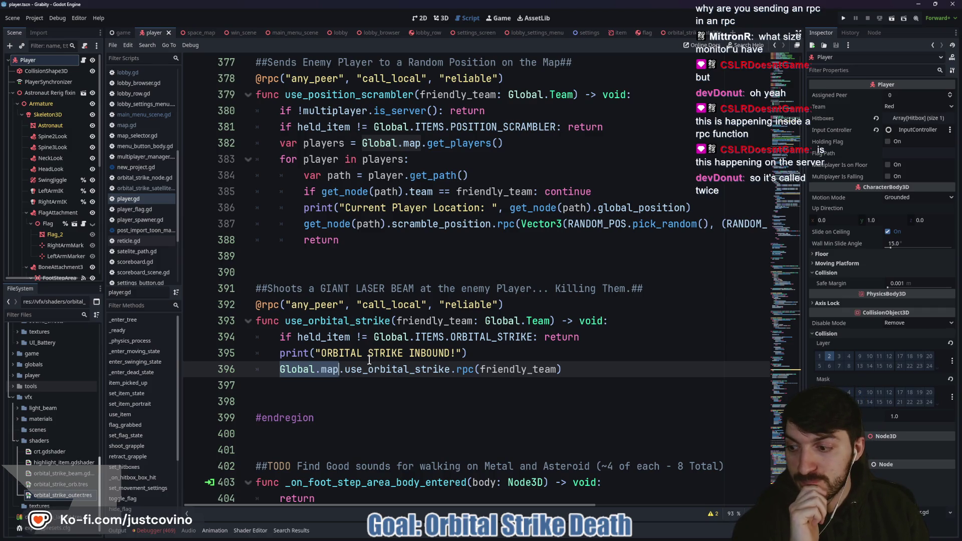
click(338, 325)
scroll(433, 359, up, 10)
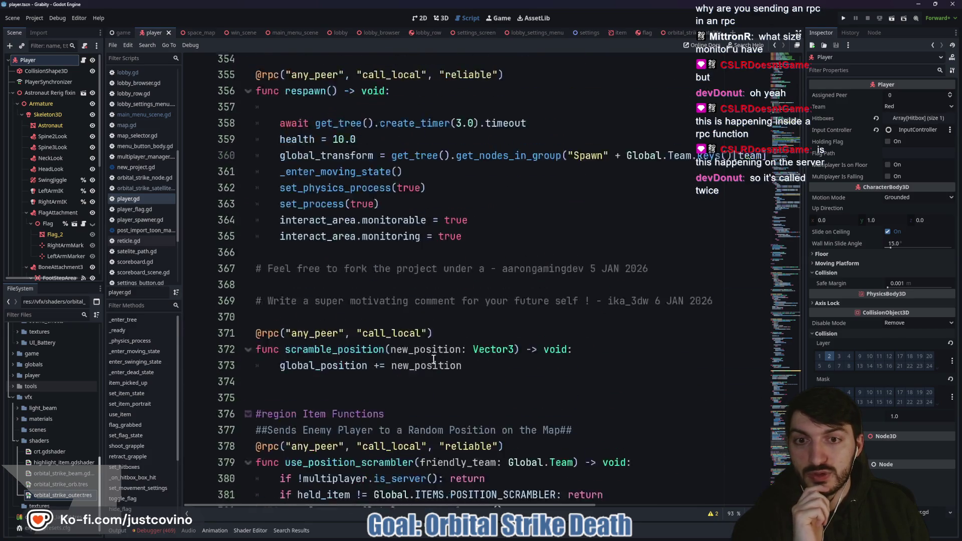
scroll(433, 359, up, 18)
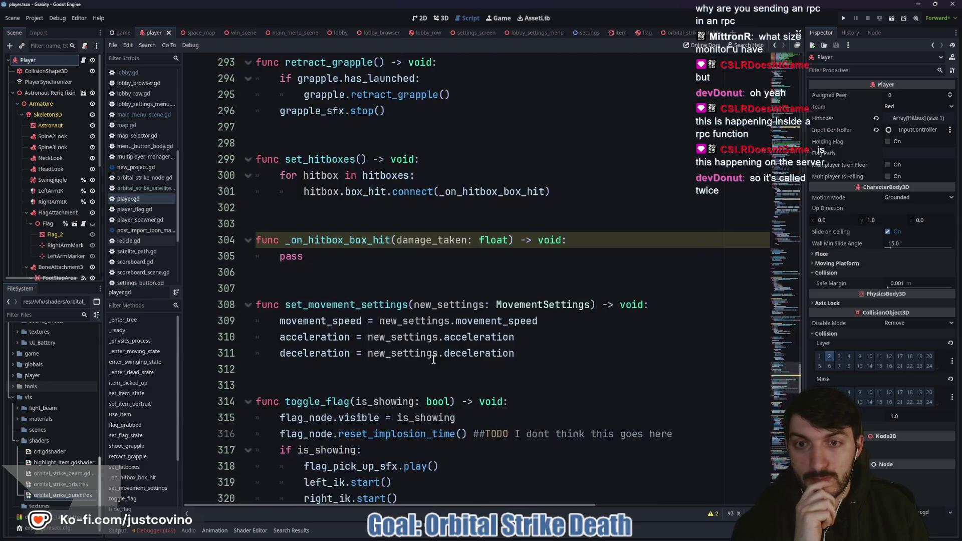
scroll(433, 359, up, 19)
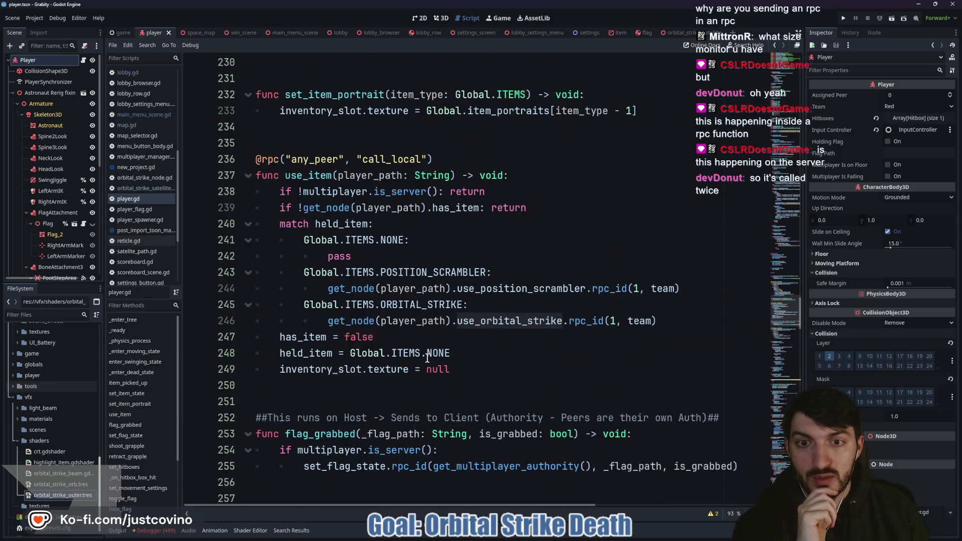
click(407, 193)
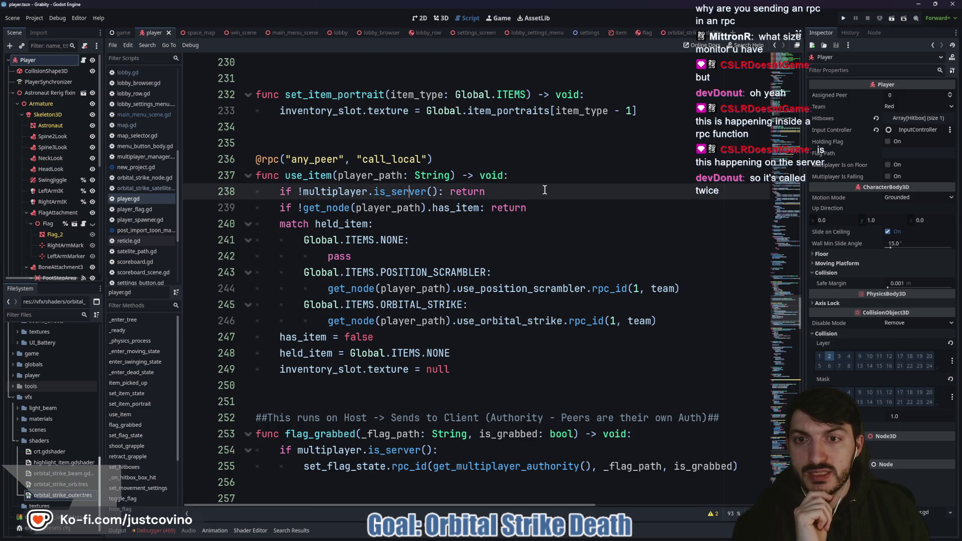
drag(526, 192, 257, 191)
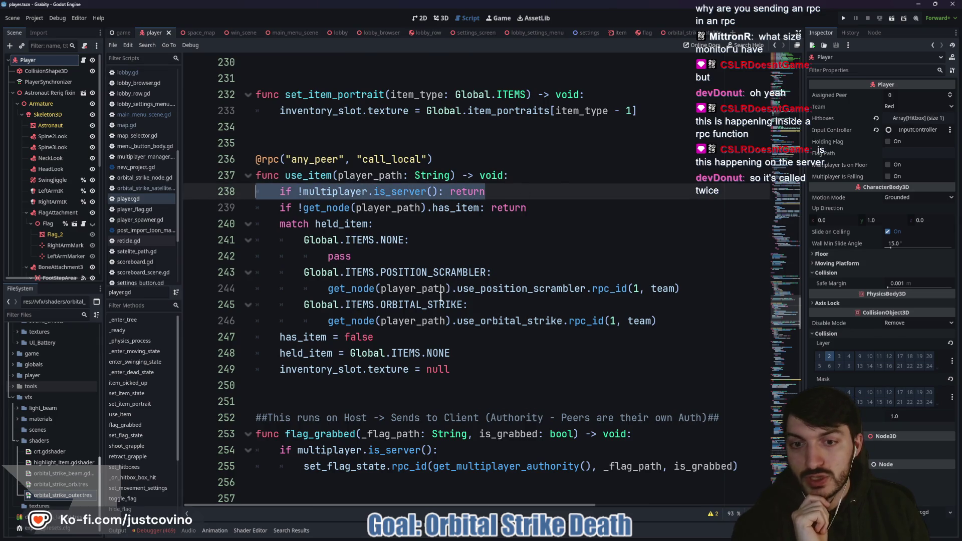
double_click(591, 322)
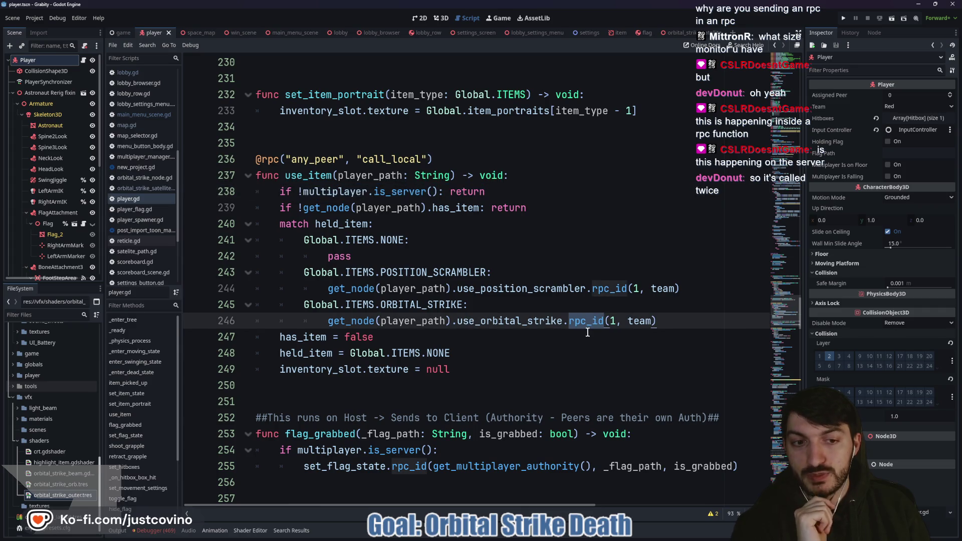
double_click(397, 319)
double_click(587, 321)
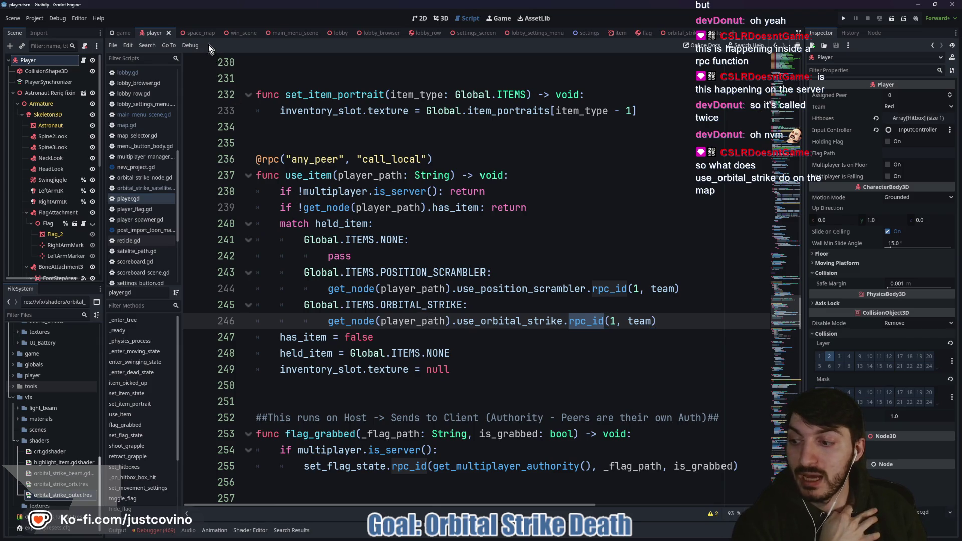
Step: Jump to use_orbital_strike in map.gd and review its server check and enemy-finding loop
ctrl+click(521, 321)
scroll(384, 240, up, 5)
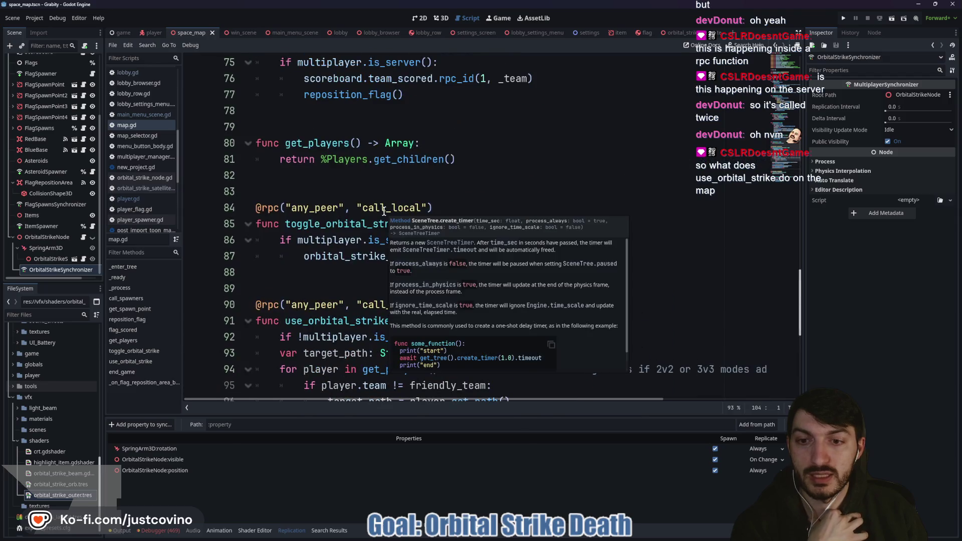
scroll(350, 258, down, 2)
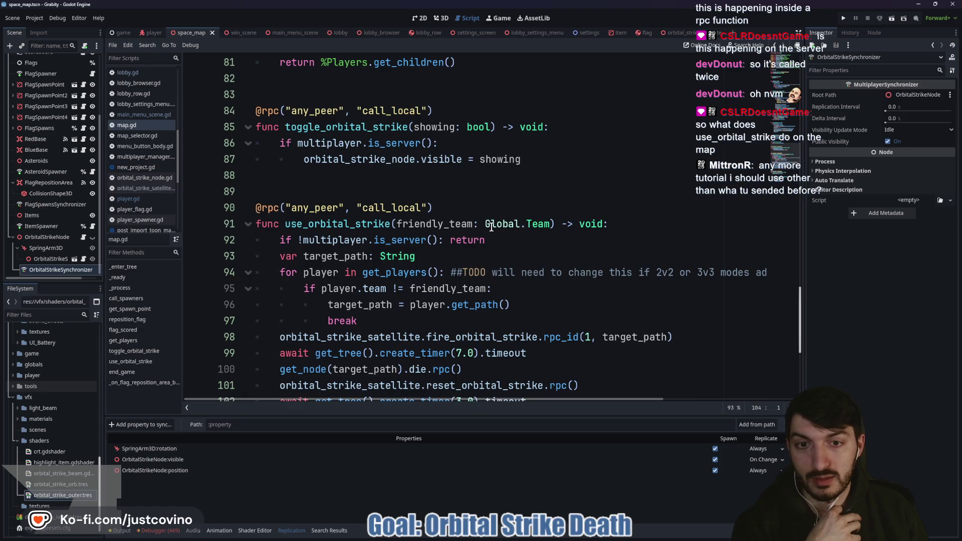
drag(496, 240, 306, 242)
scroll(548, 245, down, 1)
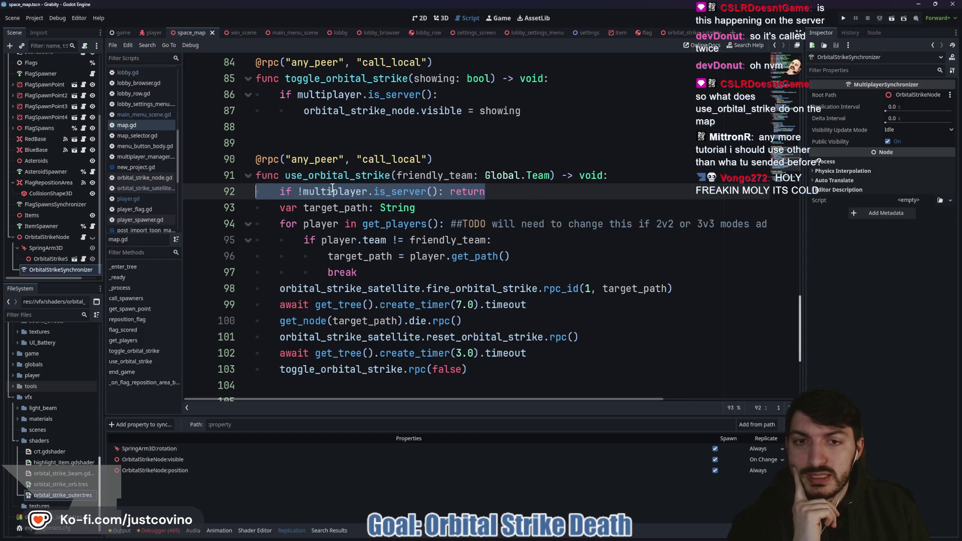
scroll(368, 210, down, 1)
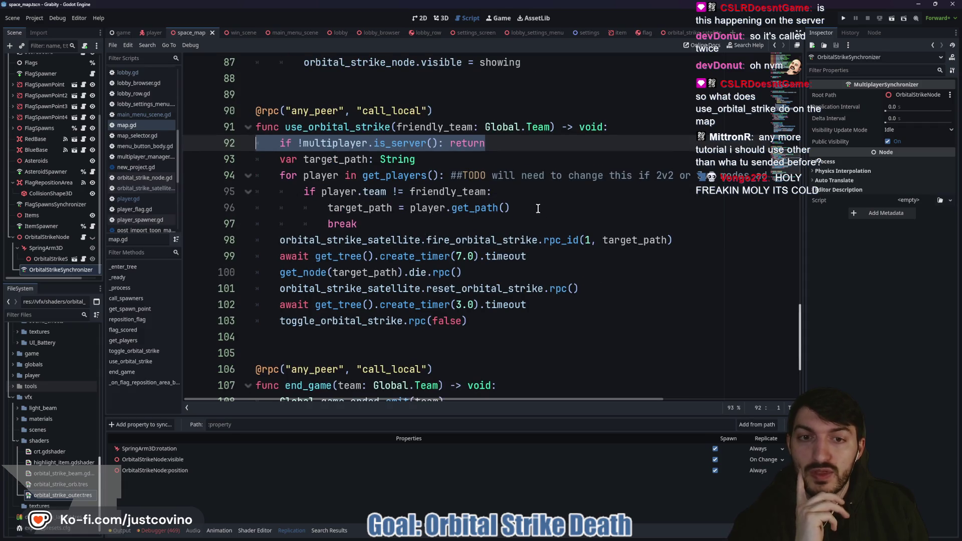
mouse_move(538, 208)
mouse_down()
mouse_move(284, 196)
mouse_move(286, 176)
mouse_up()
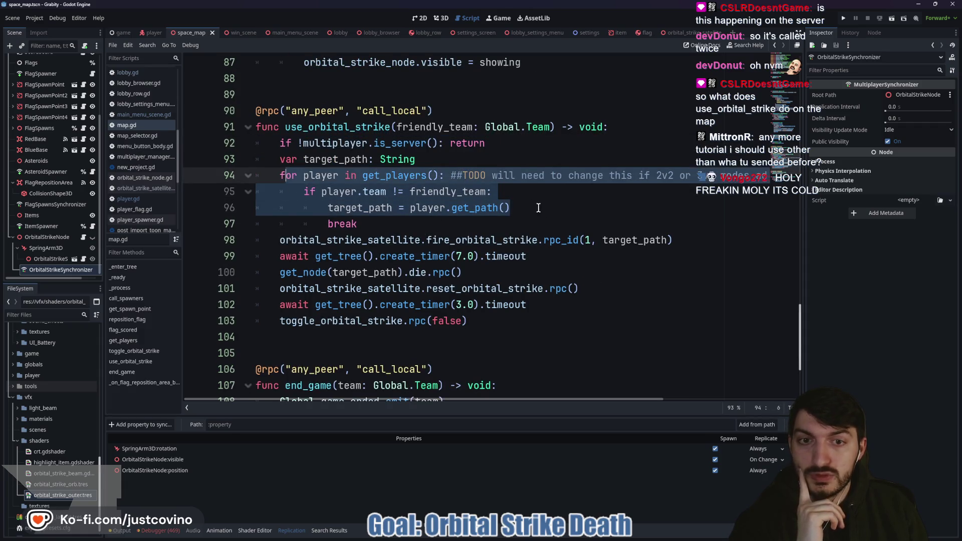
drag(537, 208, 321, 209)
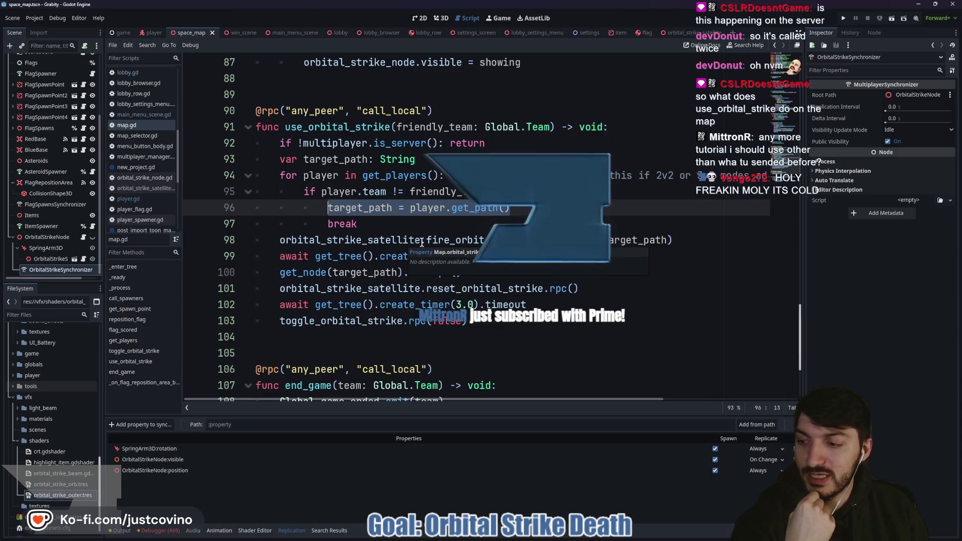
Step: Examine the fire_orbital_strike.rpc_id(1, target_path) call on line 98
click(502, 240)
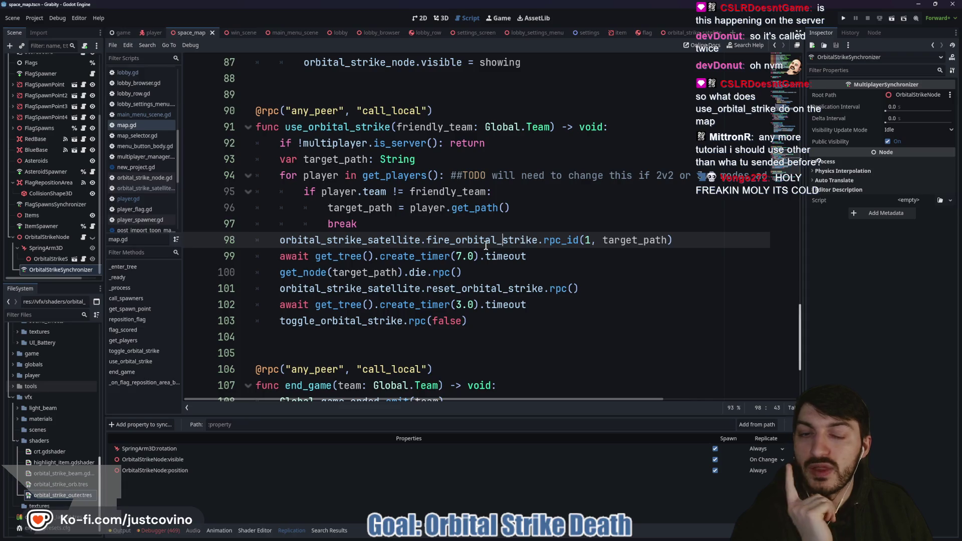
double_click(343, 242)
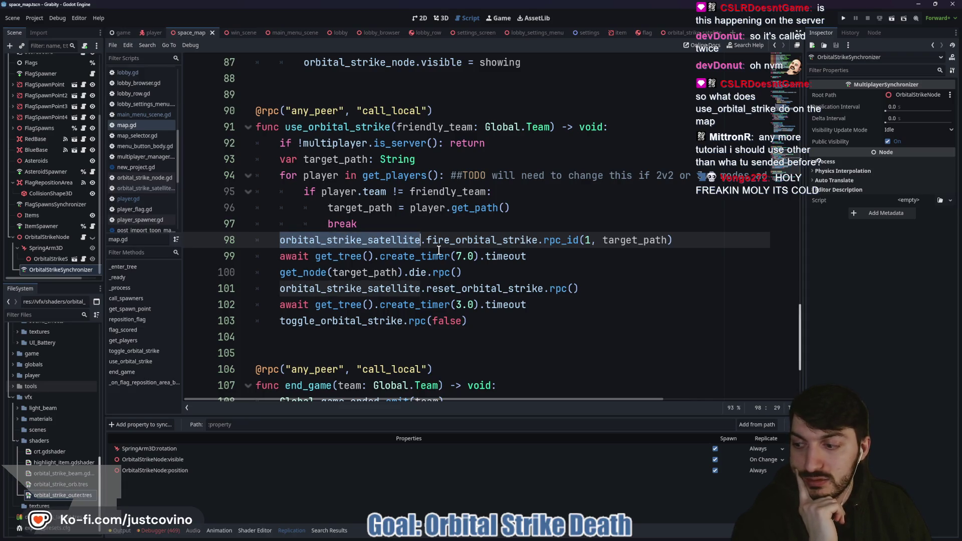
double_click(477, 240)
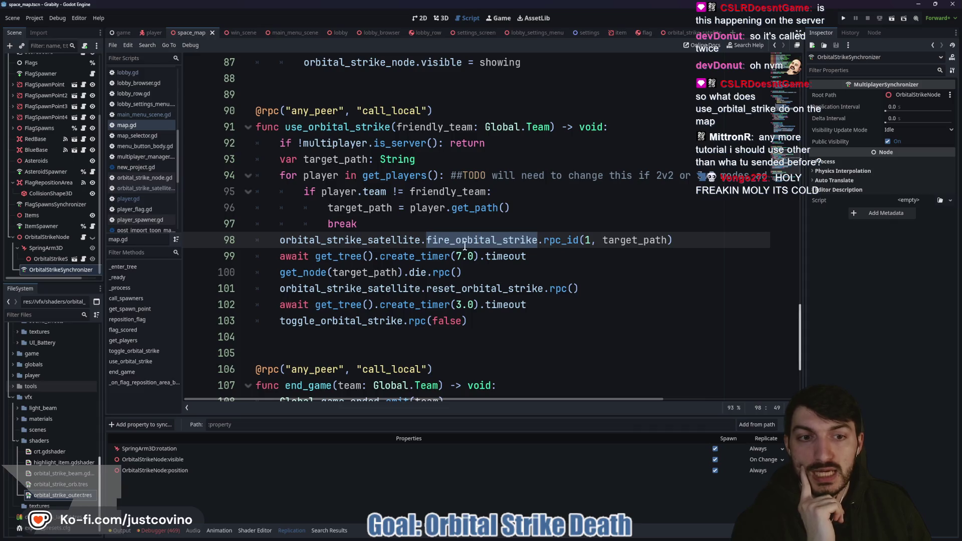
double_click(607, 240)
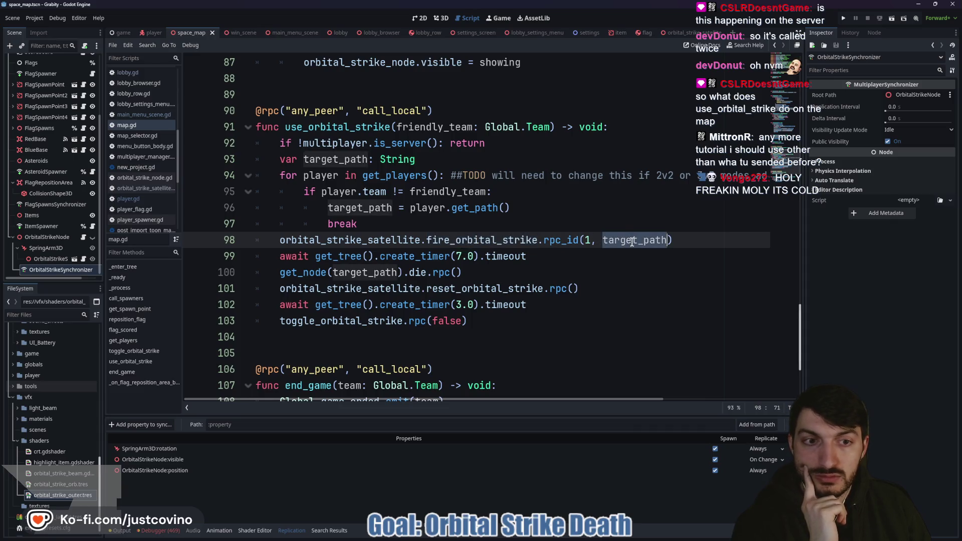
double_click(491, 240)
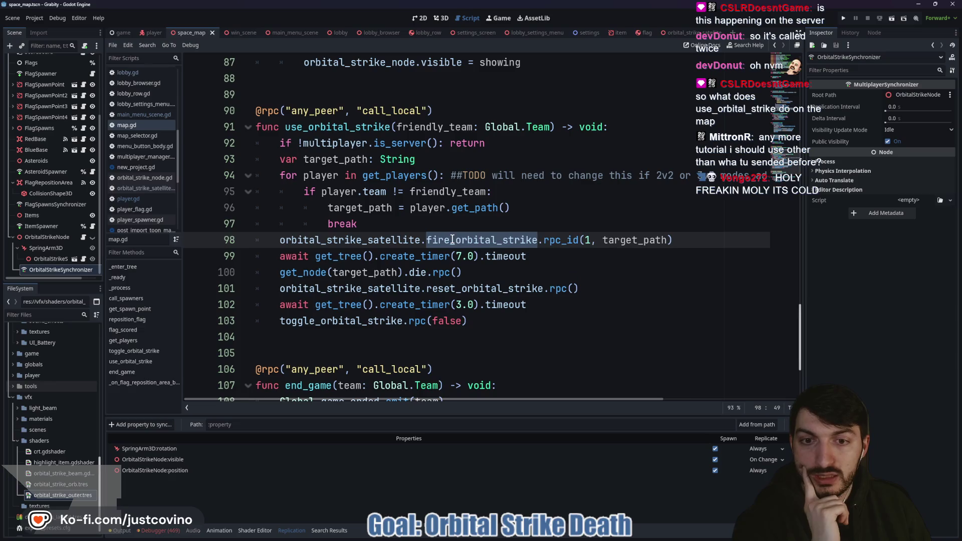
mouse_move(675, 241)
mouse_down()
mouse_move(704, 240)
mouse_move(243, 241)
mouse_up()
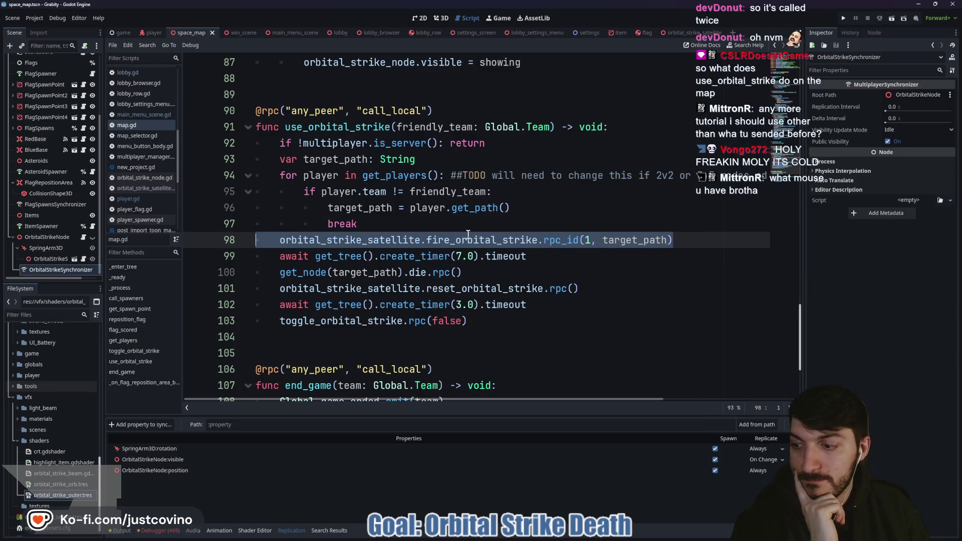
Step: On map.gd line 98, delete '_id(1, ' so the call reads fire_orbital_strike.rpc(target_path)
mouse_move(460, 239)
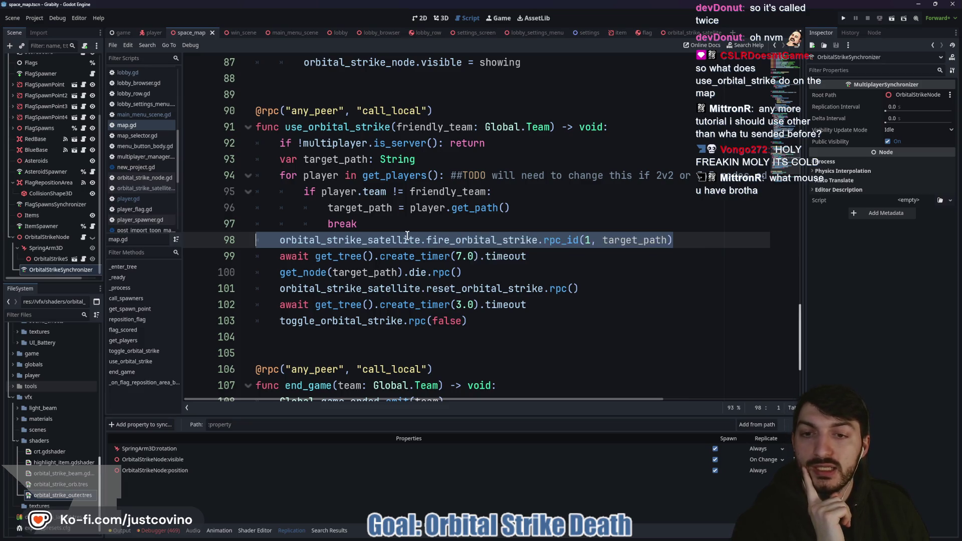
mouse_move(408, 235)
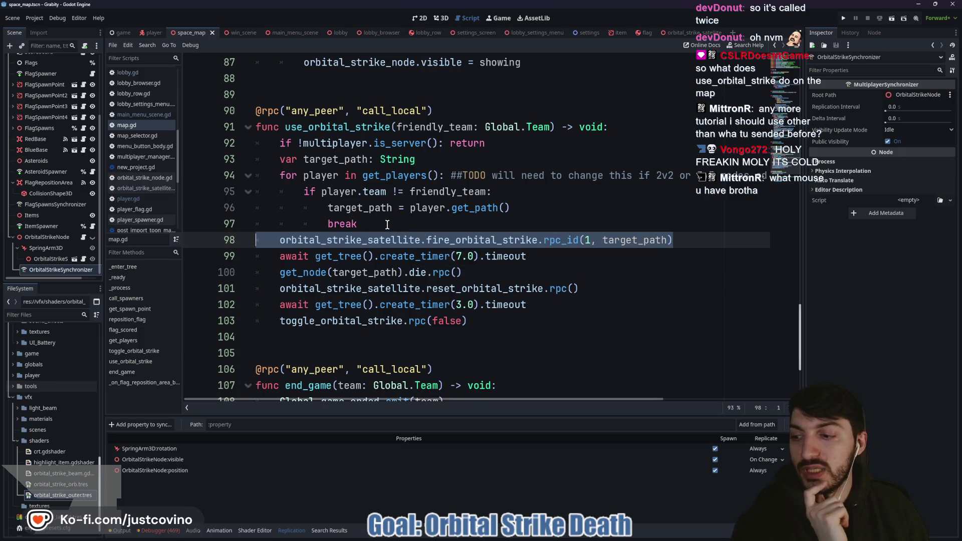
click(678, 239)
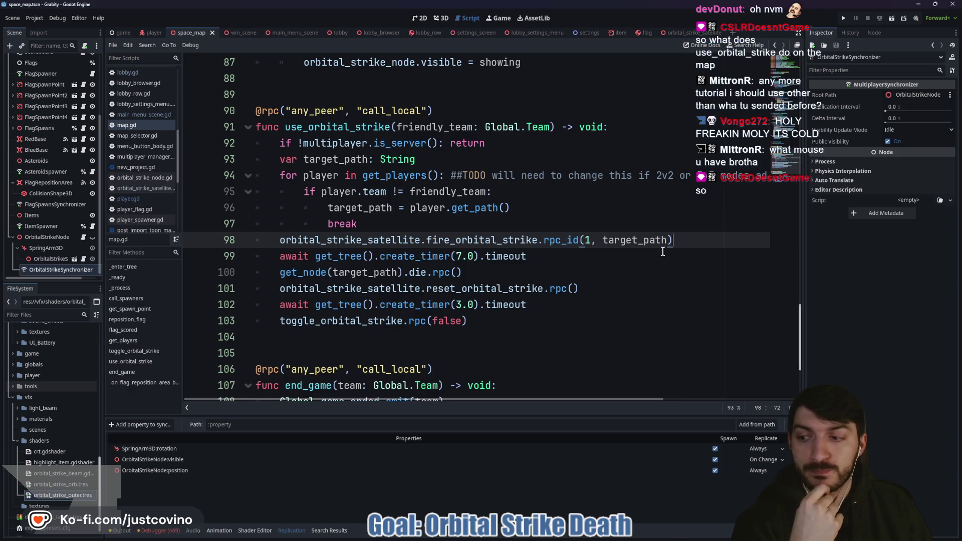
drag(674, 241, 275, 241)
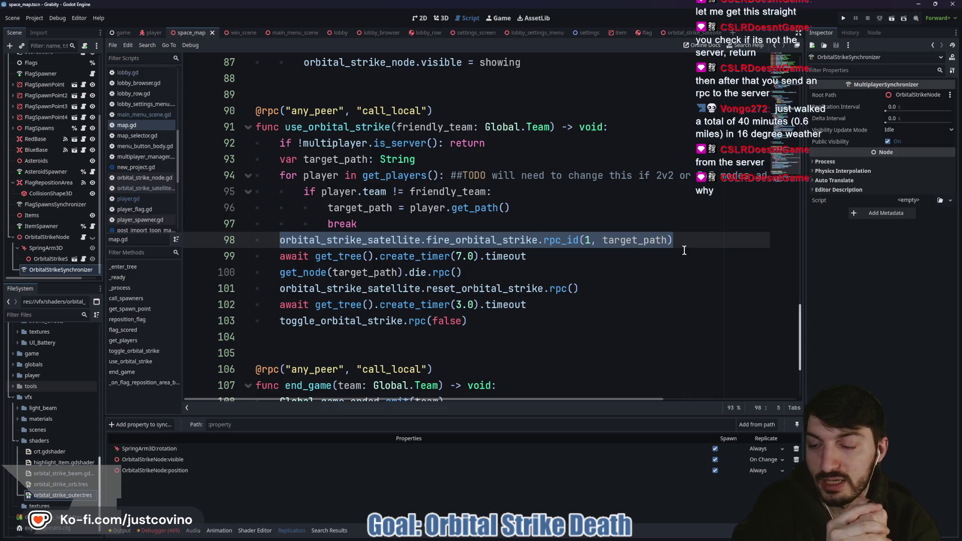
double_click(370, 241)
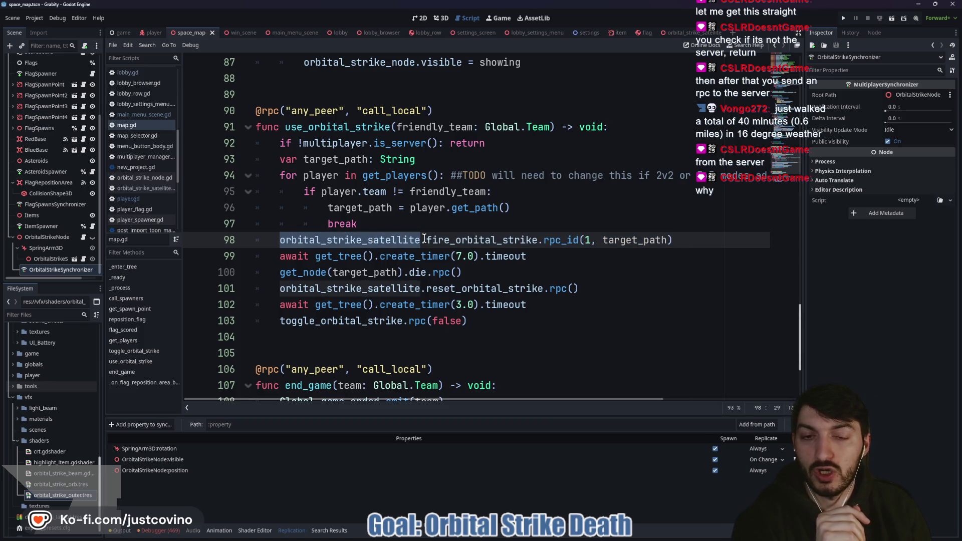
drag(426, 240, 259, 241)
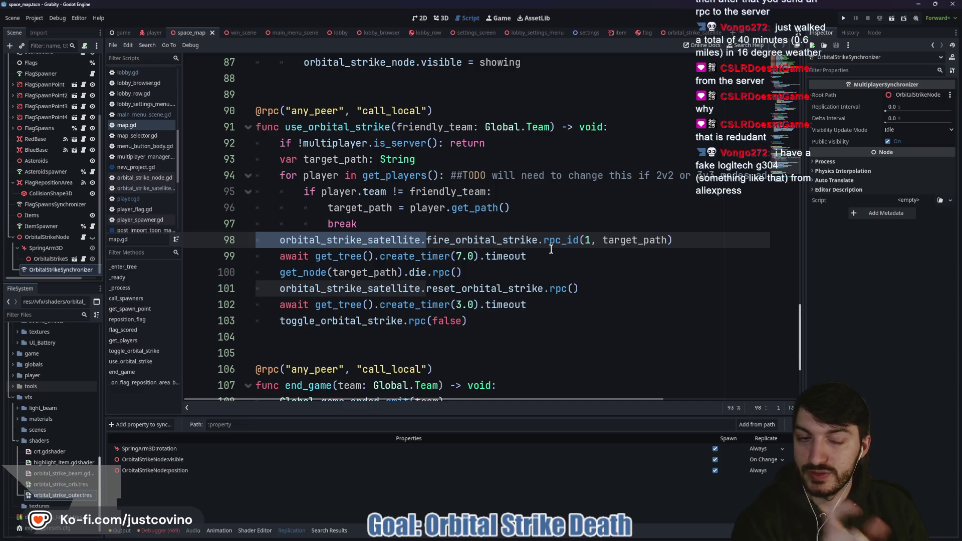
double_click(489, 241)
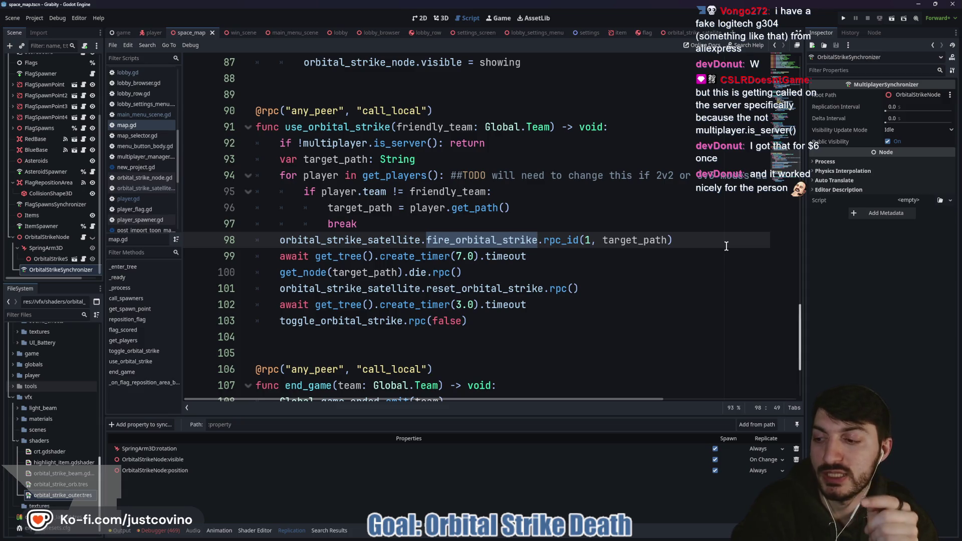
double_click(495, 231)
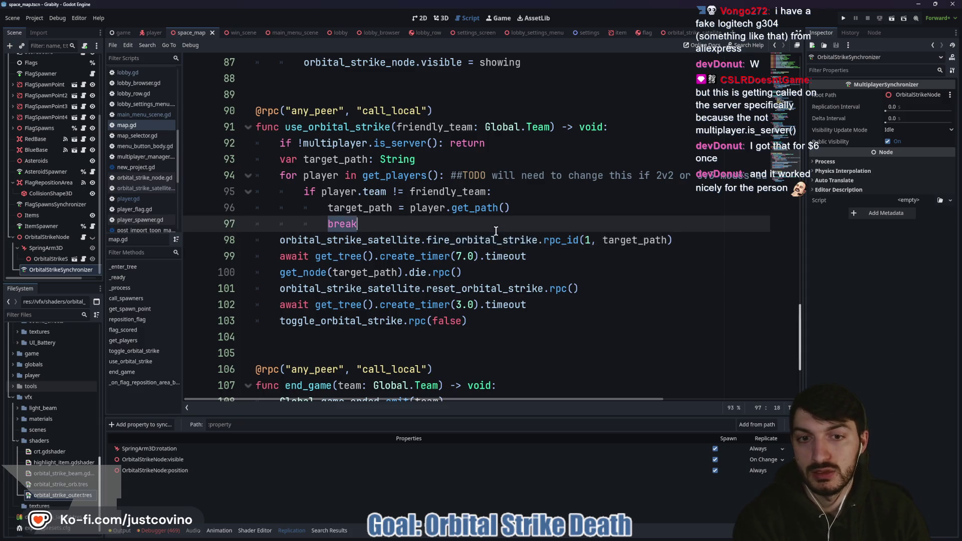
double_click(501, 235)
mouse_move(510, 243)
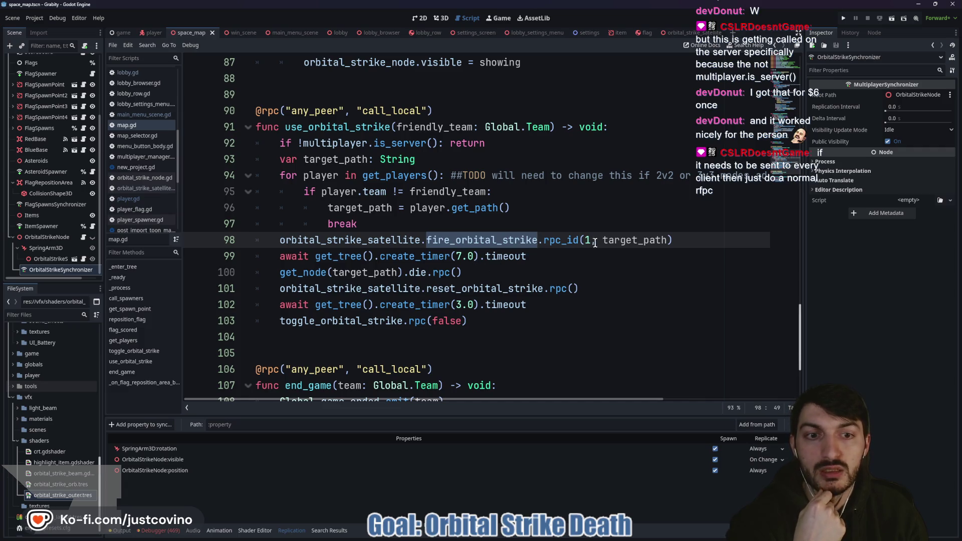
drag(596, 240, 571, 240)
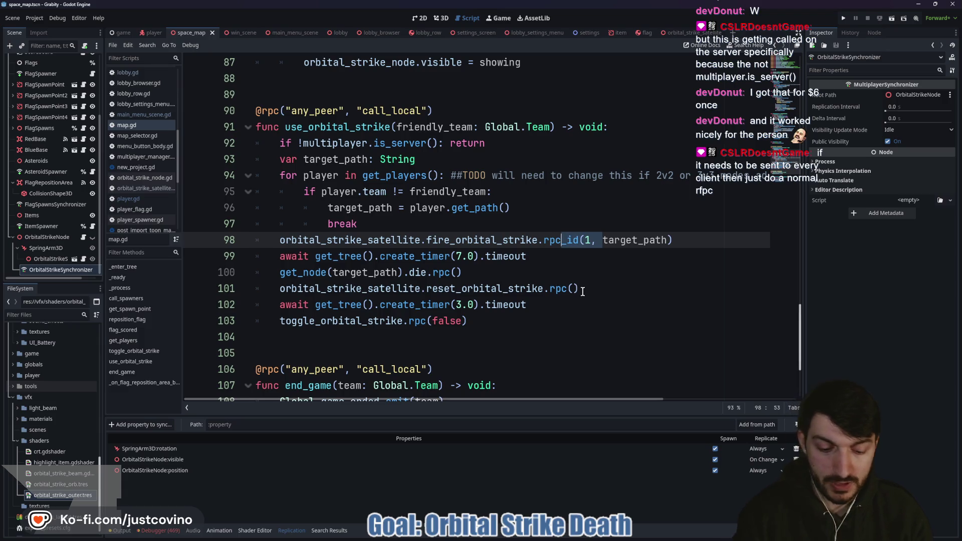
key(BackSpace)
Step: In orbital_strike_satellite.gd, remove the 'if !multiplayer.is_server(): return' line from fire_orbital_strike
click(645, 238)
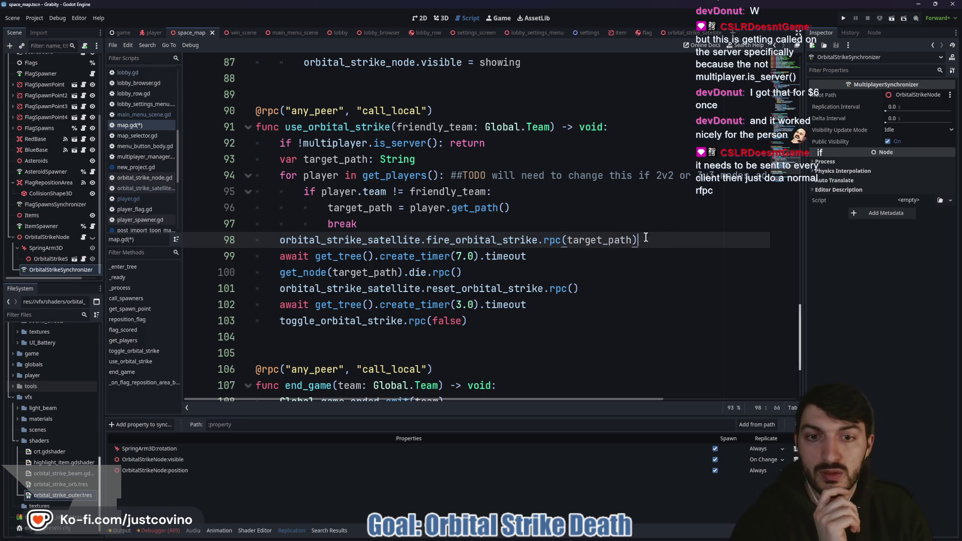
click(700, 34)
scroll(333, 239, up, 6)
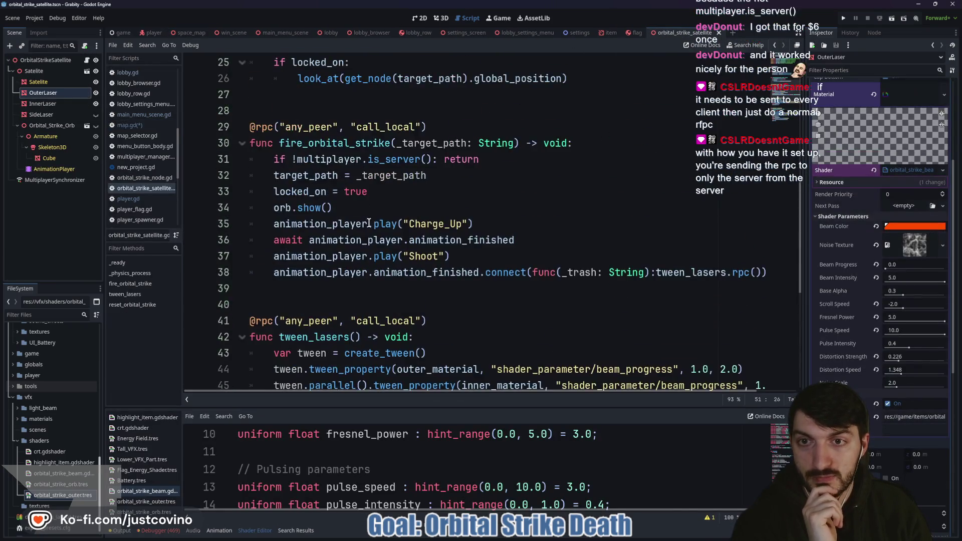
double_click(339, 196)
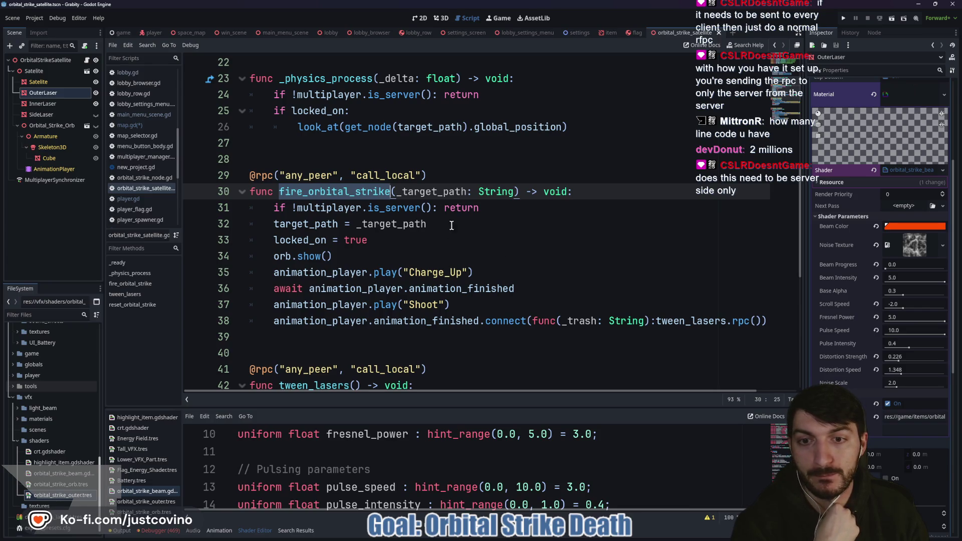
scroll(418, 238, down, 1)
scroll(418, 239, up, 1)
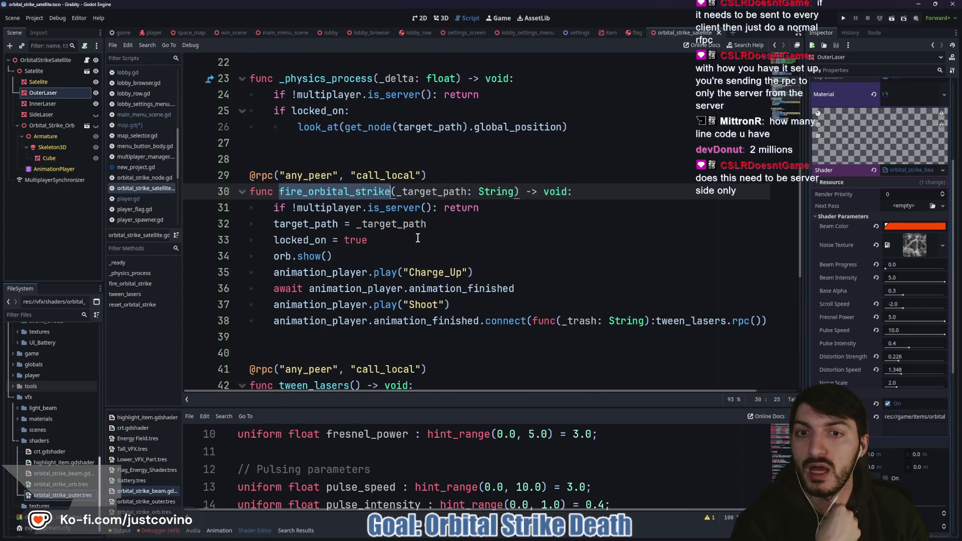
key(ctrl+z)
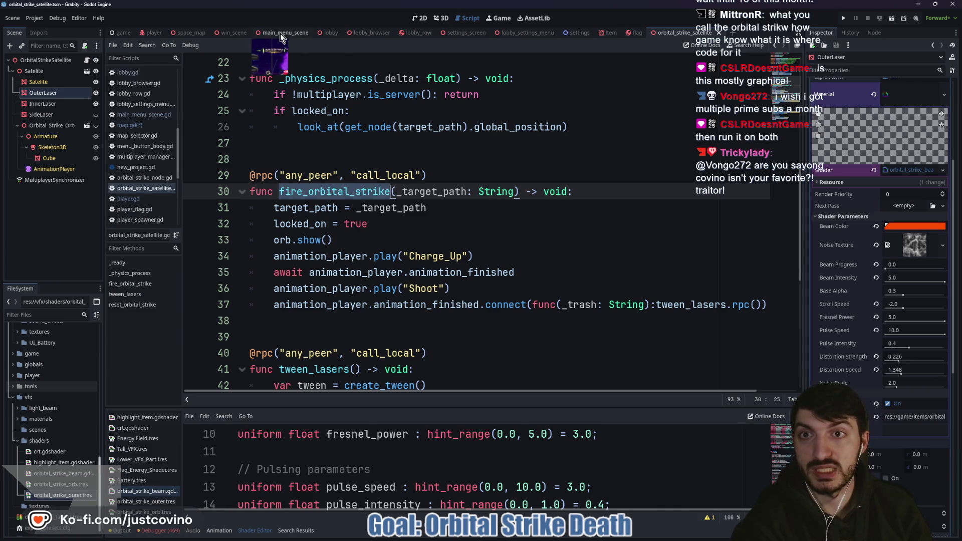
Step: Back in map.gd, save and launch Grabity in debug with F5 to test the broadcast strike
click(193, 32)
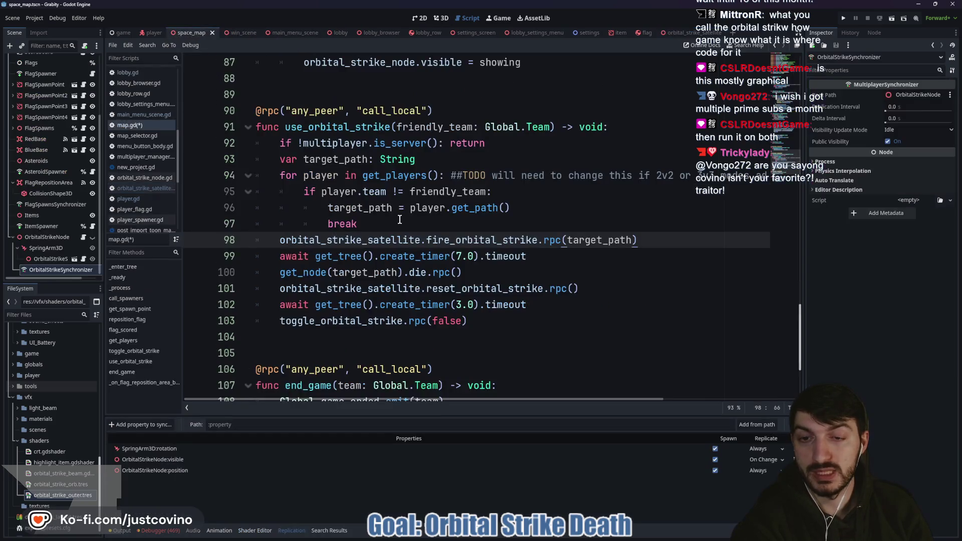
drag(636, 240, 268, 235)
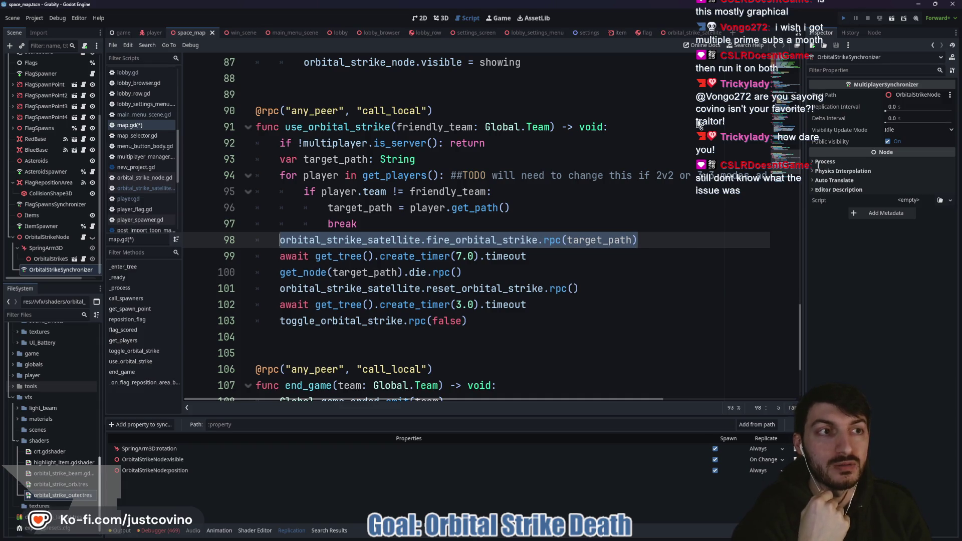
key(F5)
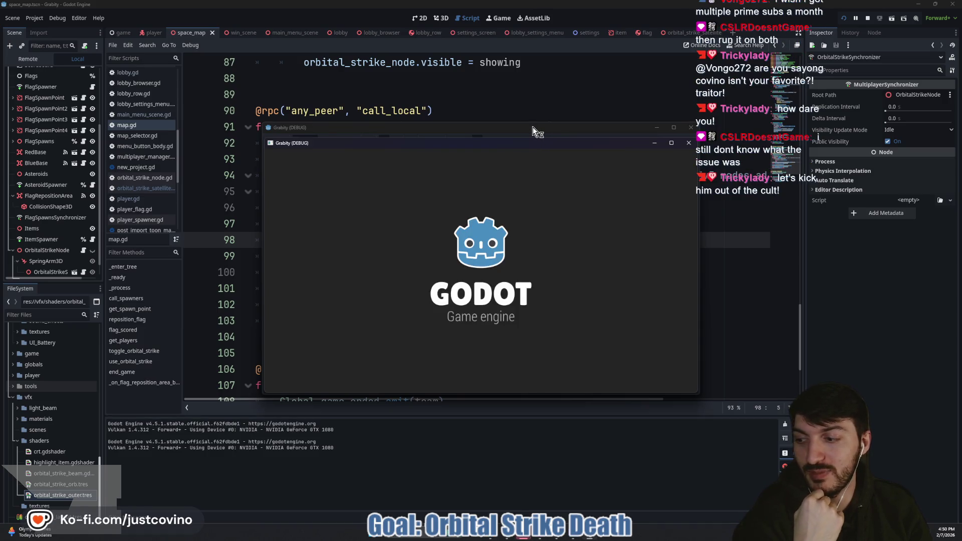
Step: Host a private lobby in the first game and join Fake Lobby 6 from the second
drag(533, 127, 290, 131)
click(136, 237)
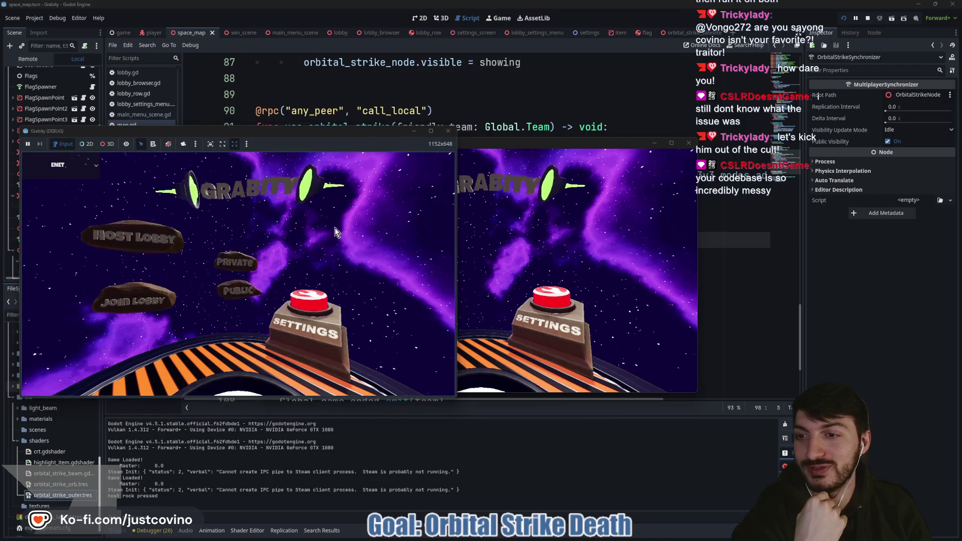
click(212, 227)
drag(489, 147, 702, 150)
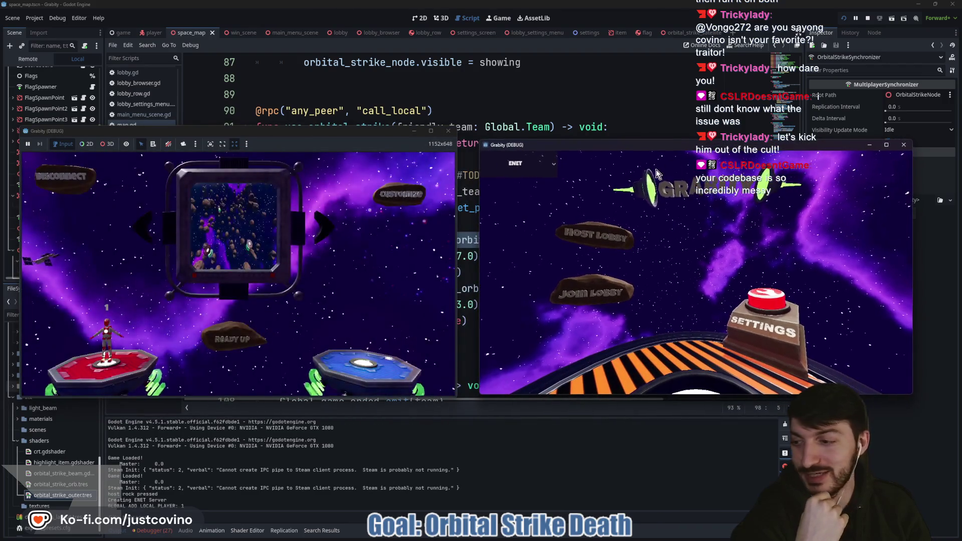
click(591, 294)
click(623, 299)
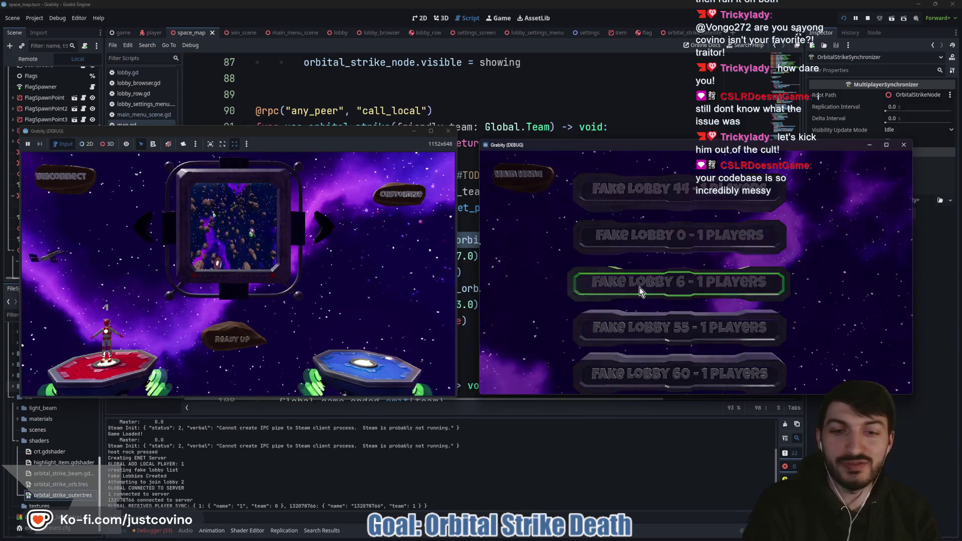
Step: Ready up the blue and red players and start the match
click(690, 338)
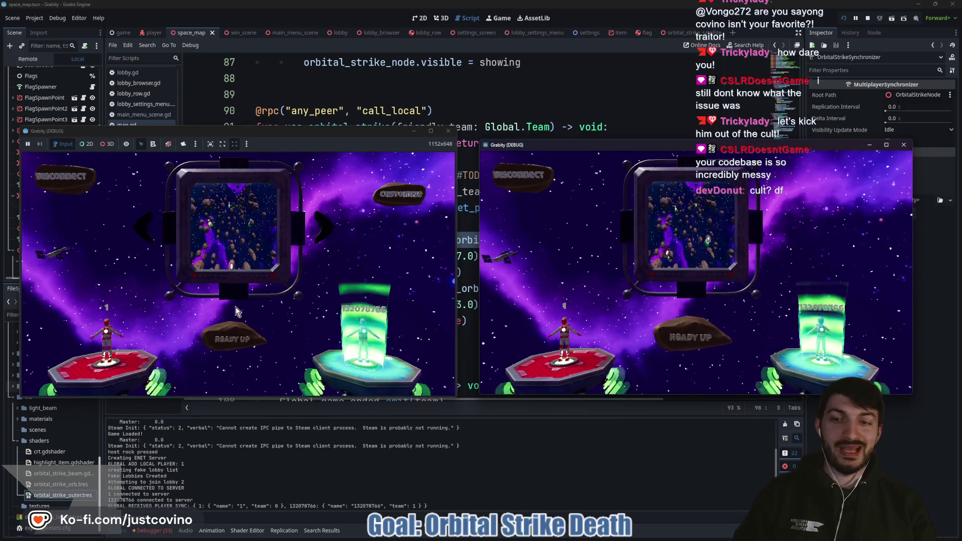
click(222, 342)
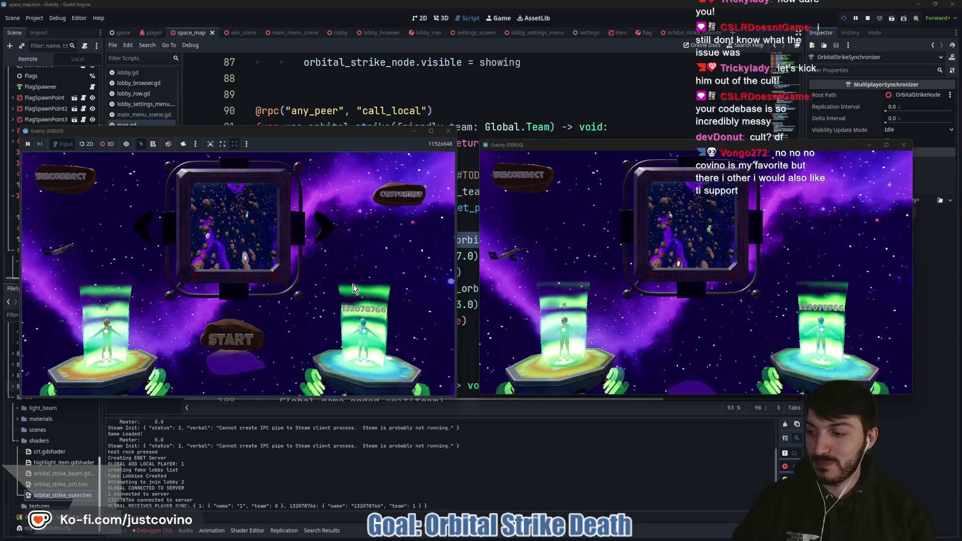
click(231, 340)
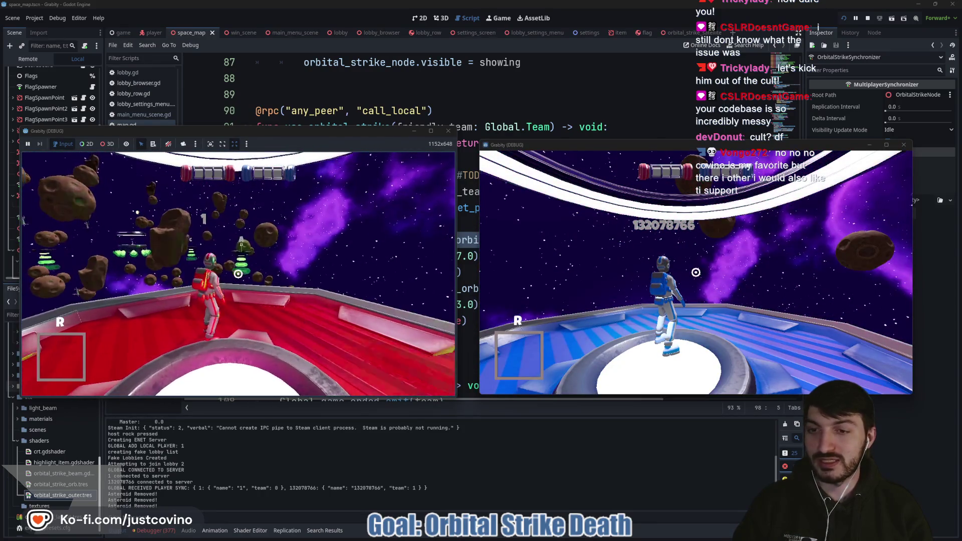
Step: Run the item orbital_strike cheat in the developer console to give the red player the strike
key(super)
key(super)
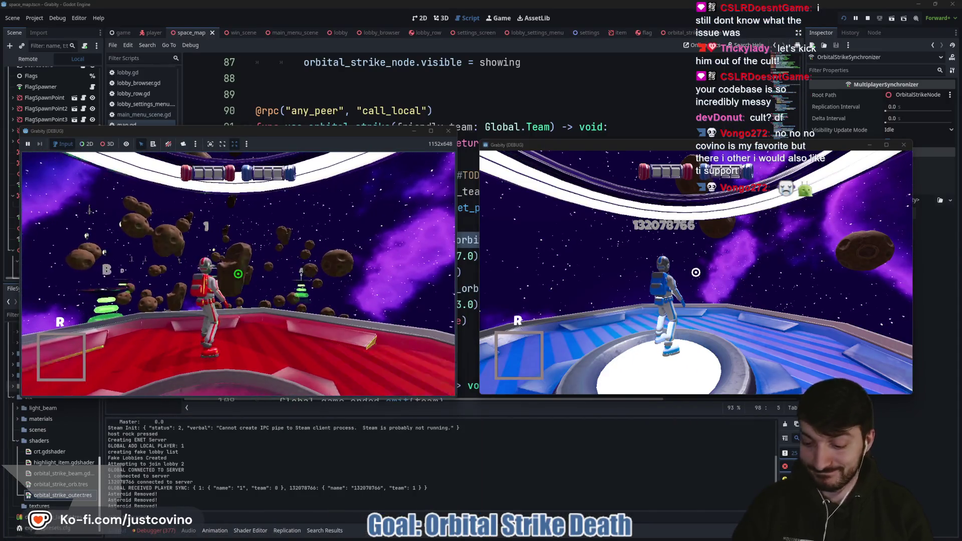
key(grave)
text(cheat_)
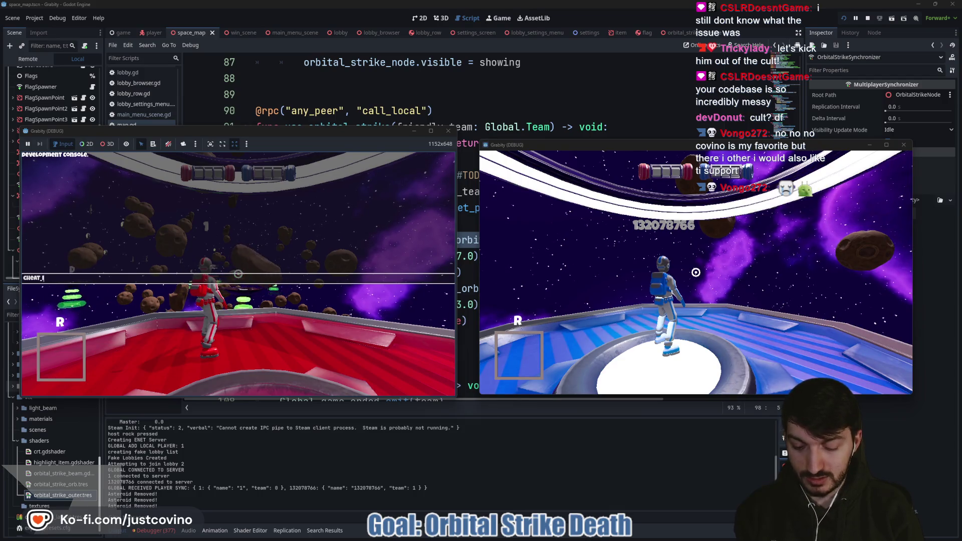
text(item orb)
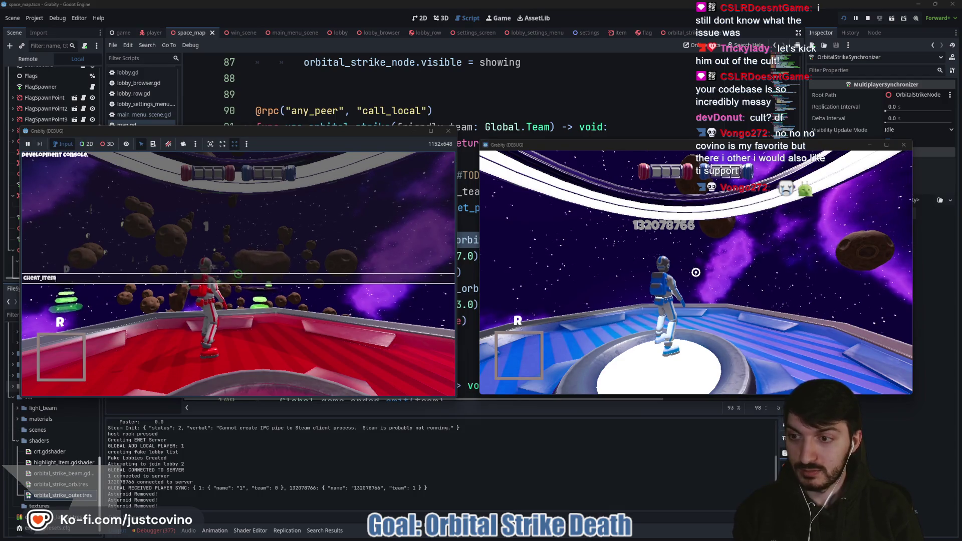
key(BackSpace)
key(BackSpace)
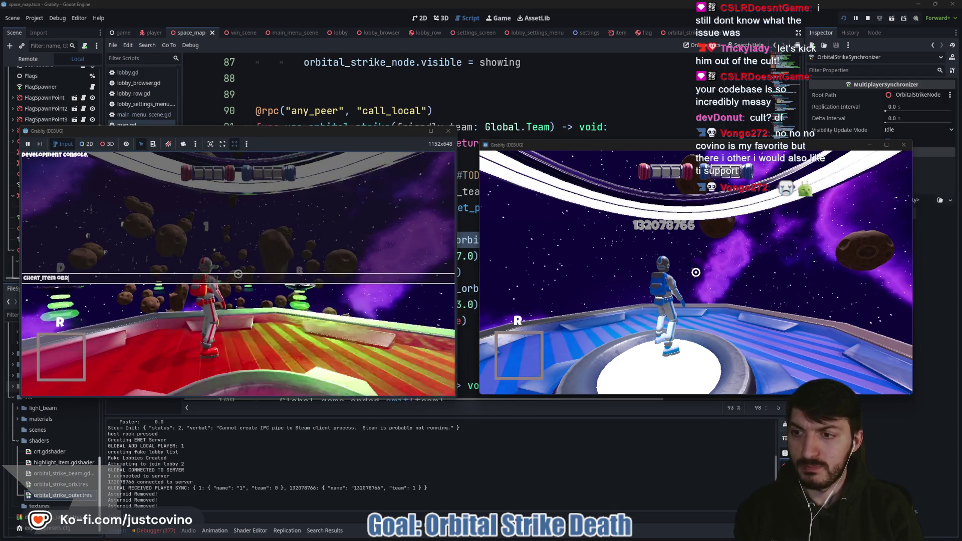
text(rbi)
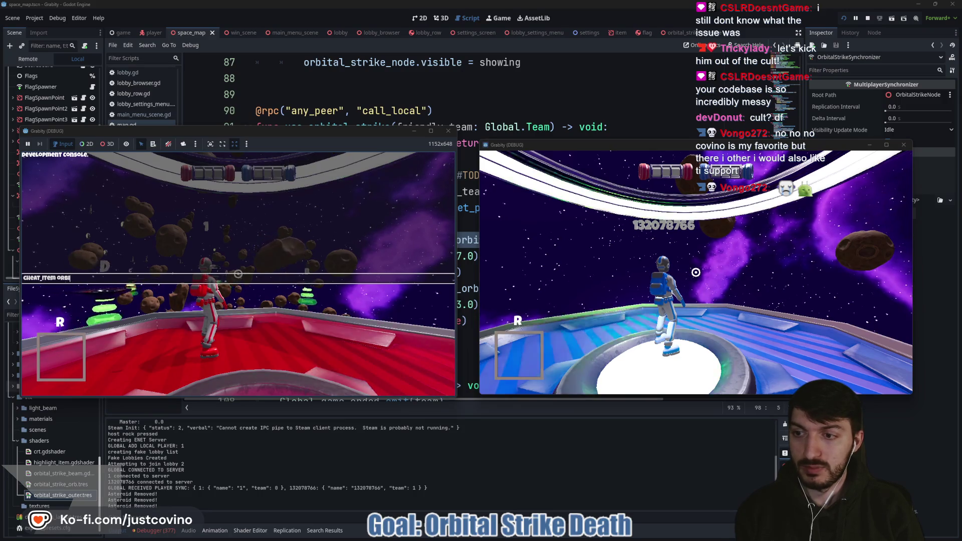
text(tal_strike)
key(Return)
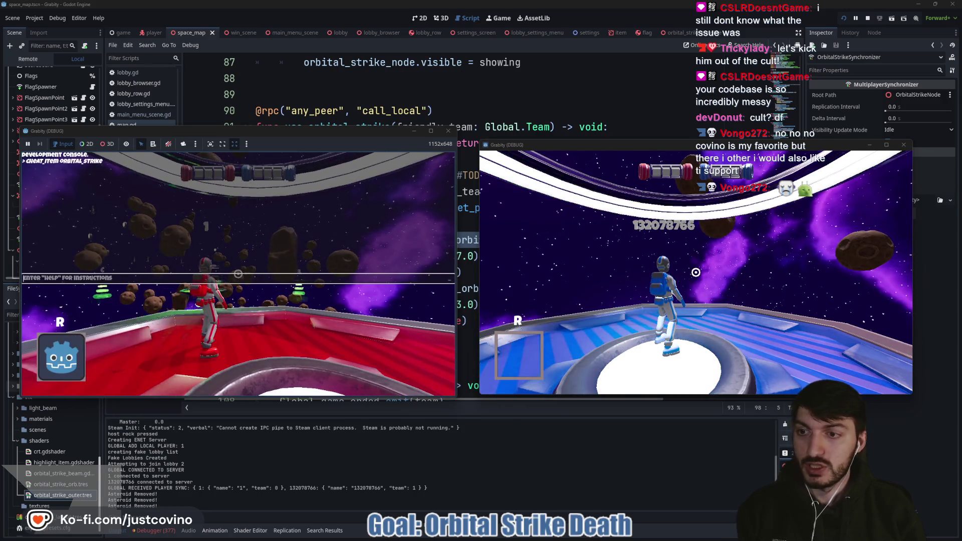
Step: Play out the strike until the blue player dies, then stop the test run with F8
key(space)
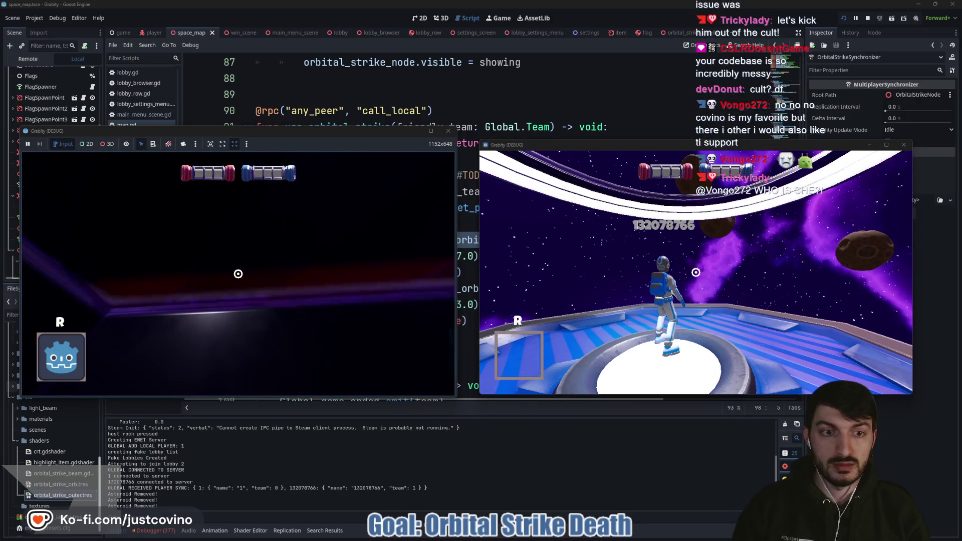
click(696, 272)
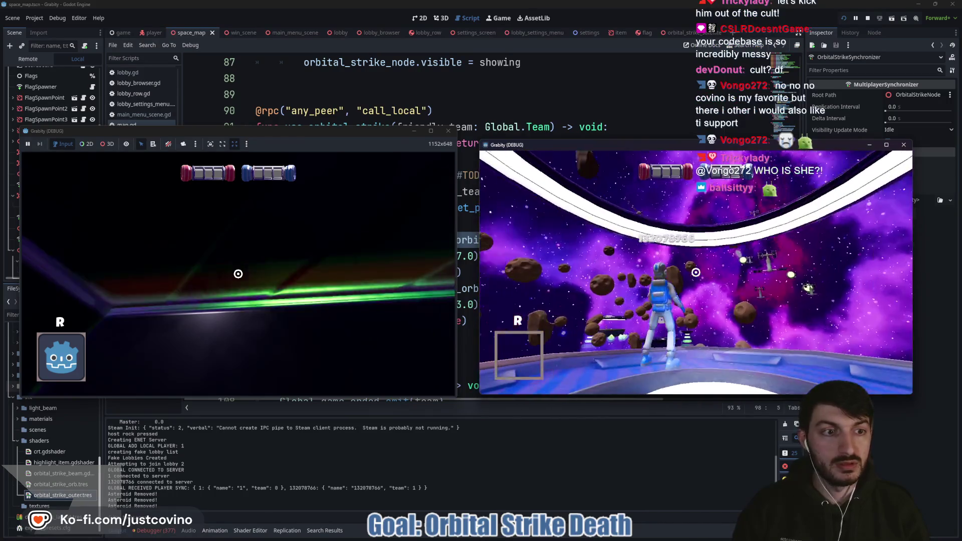
key(w)
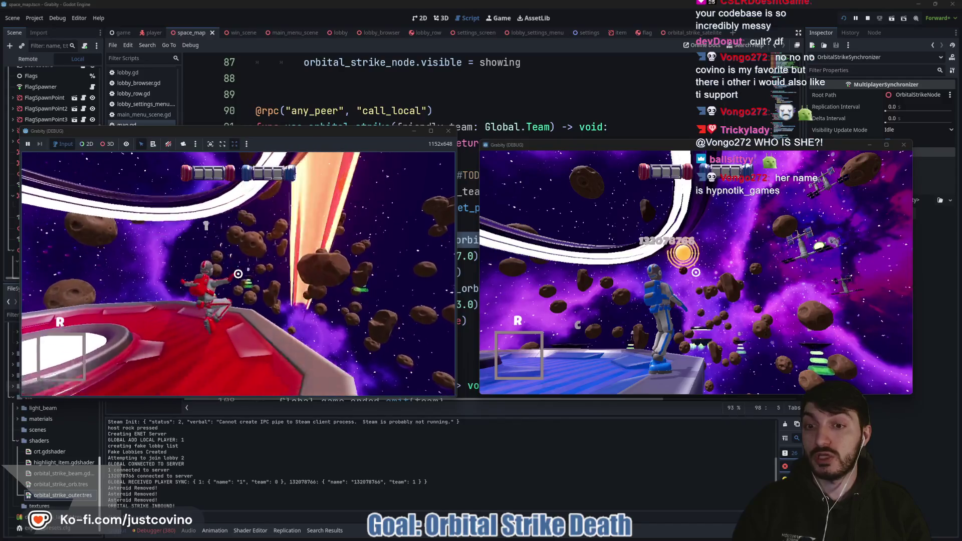
key(w)
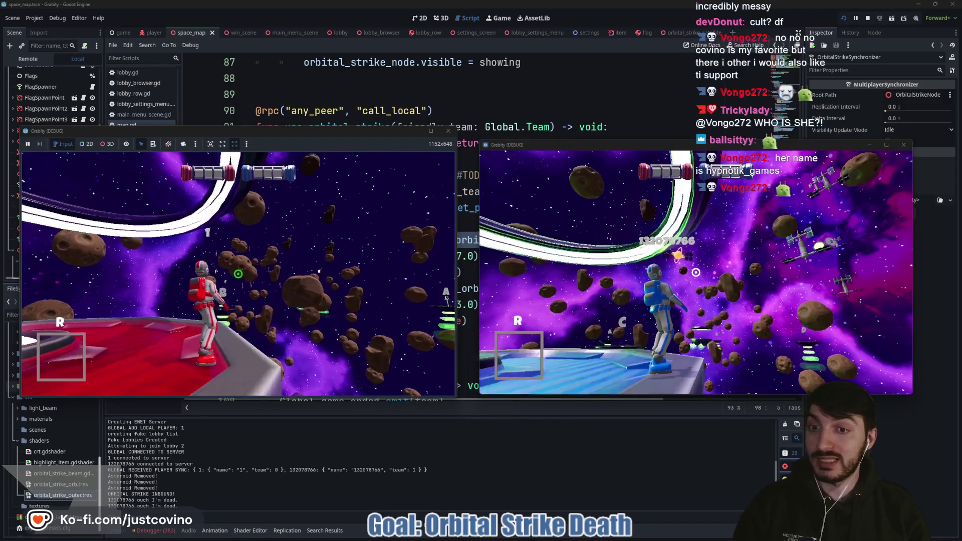
key(space)
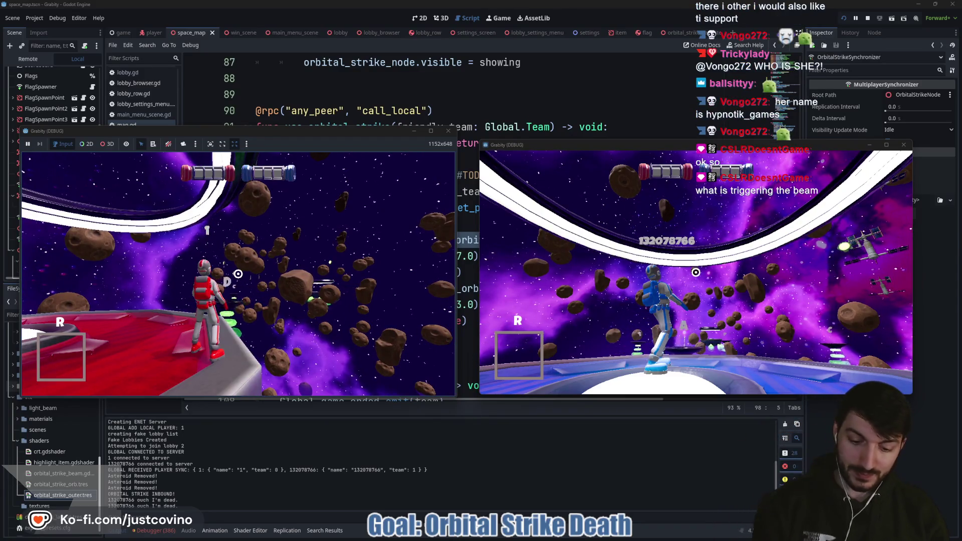
key(F8)
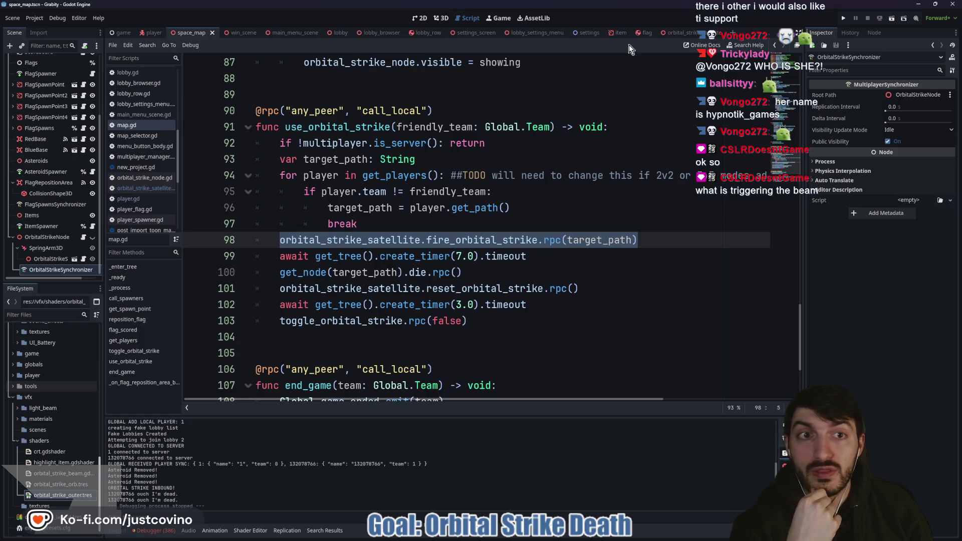
Step: Review fire_orbital_strike in orbital_strike_satellite.gd and the synchronizer's replicated properties
click(679, 33)
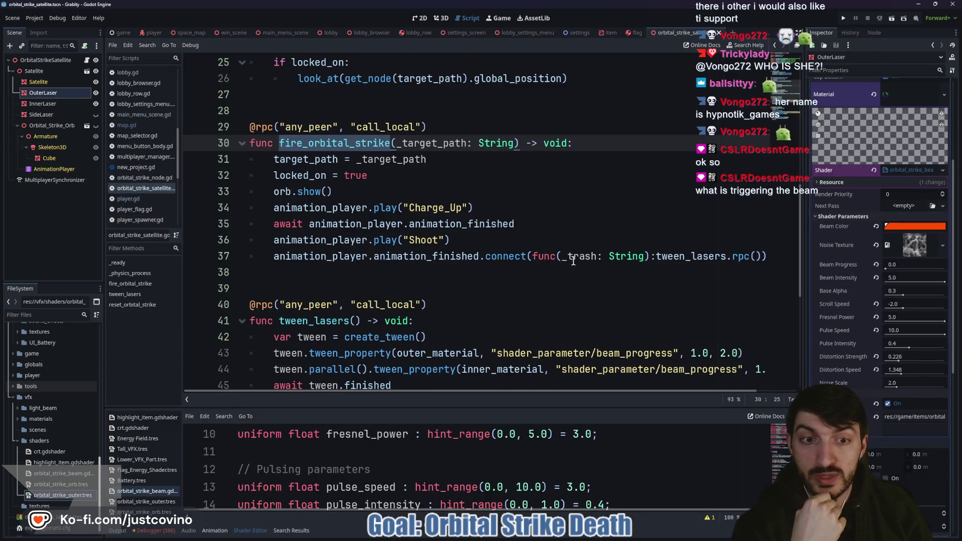
double_click(687, 258)
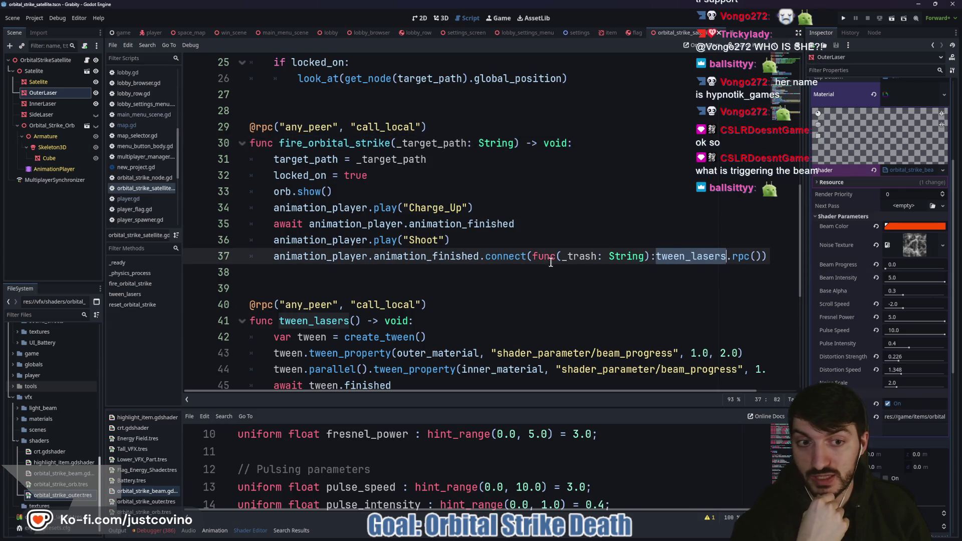
mouse_move(735, 258)
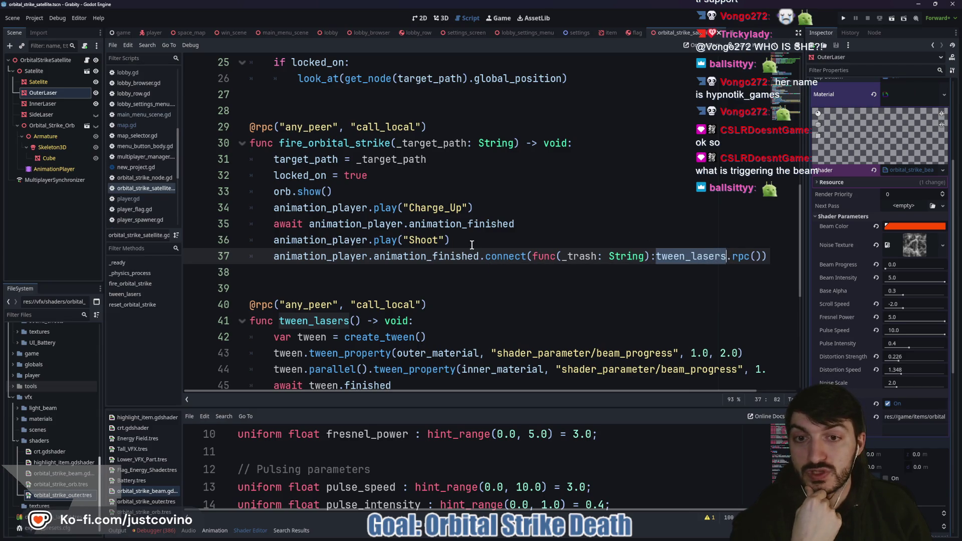
mouse_move(489, 242)
mouse_down()
mouse_move(310, 223)
mouse_move(229, 150)
mouse_up()
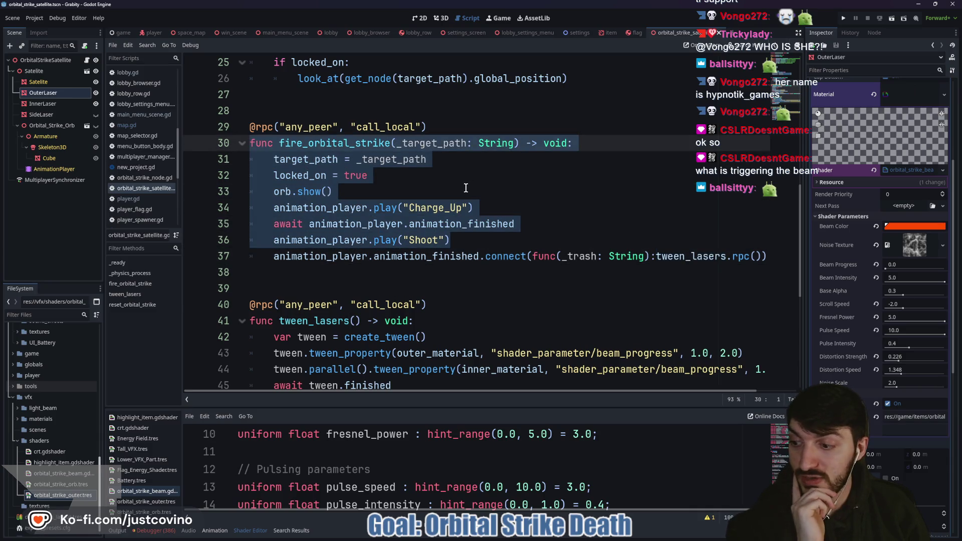
click(65, 182)
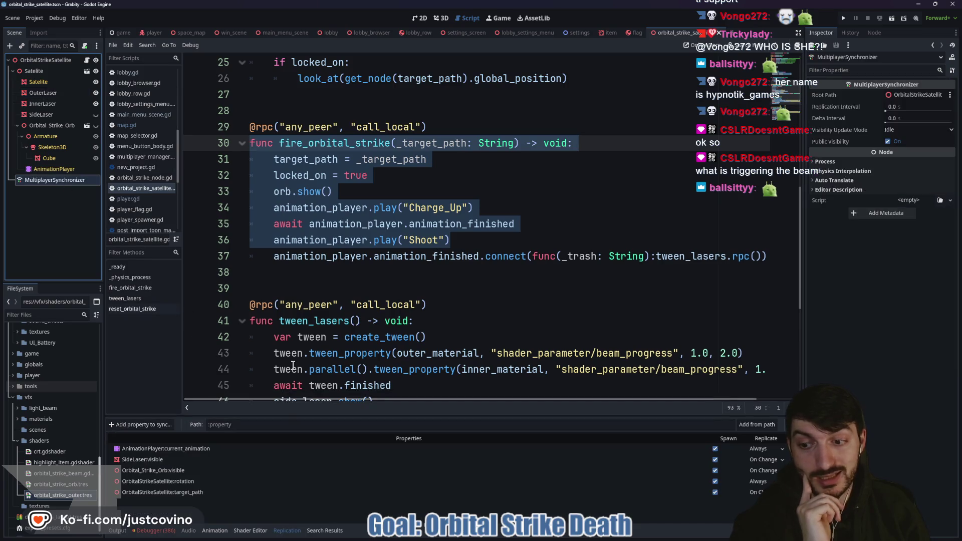
click(405, 257)
click(46, 59)
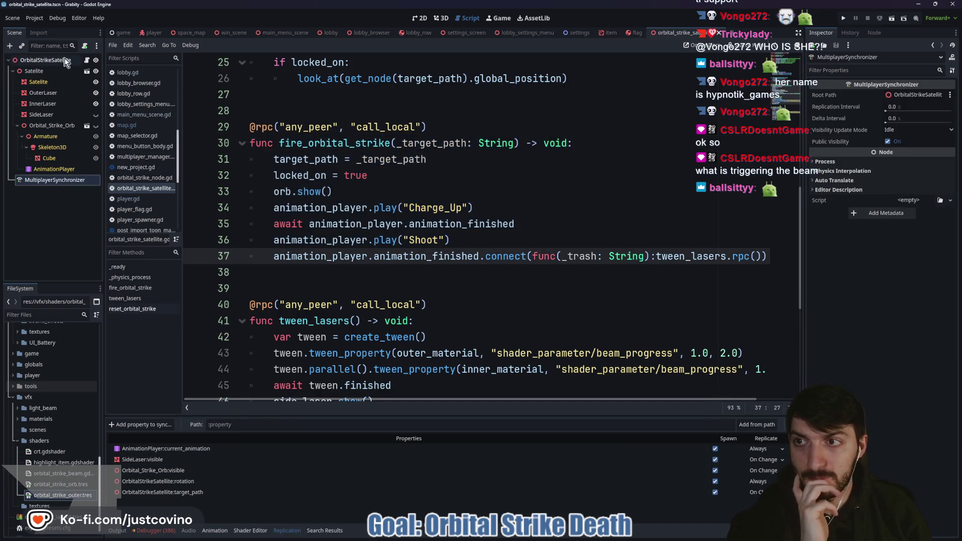
Step: On line 37, remove '.rpc' so the animation_finished lambda calls tween_lasers() directly
click(526, 258)
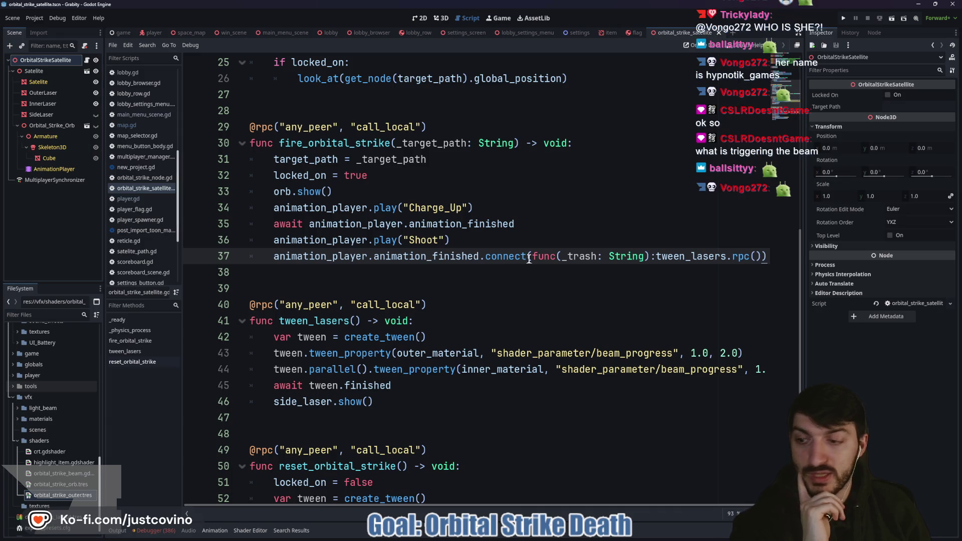
scroll(518, 260, right, 2)
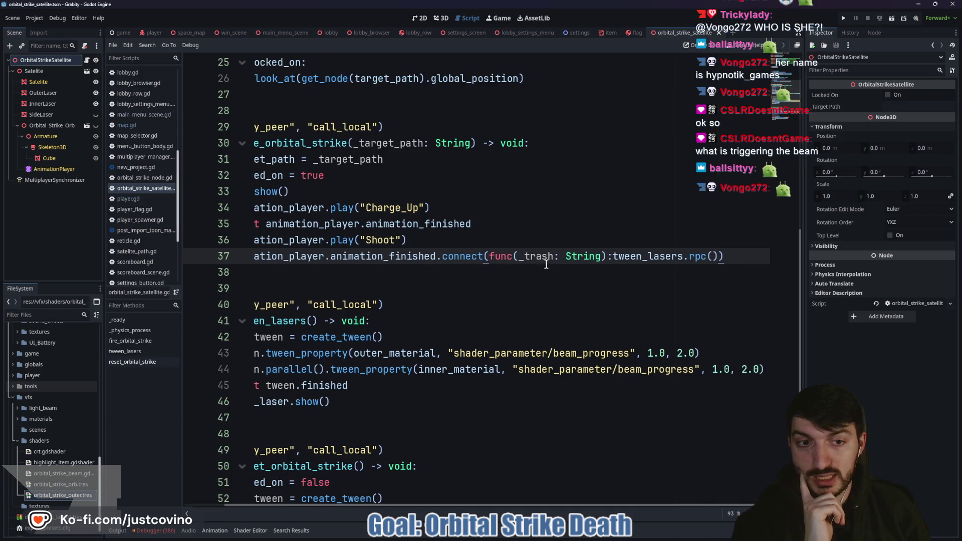
double_click(626, 257)
mouse_move(612, 257)
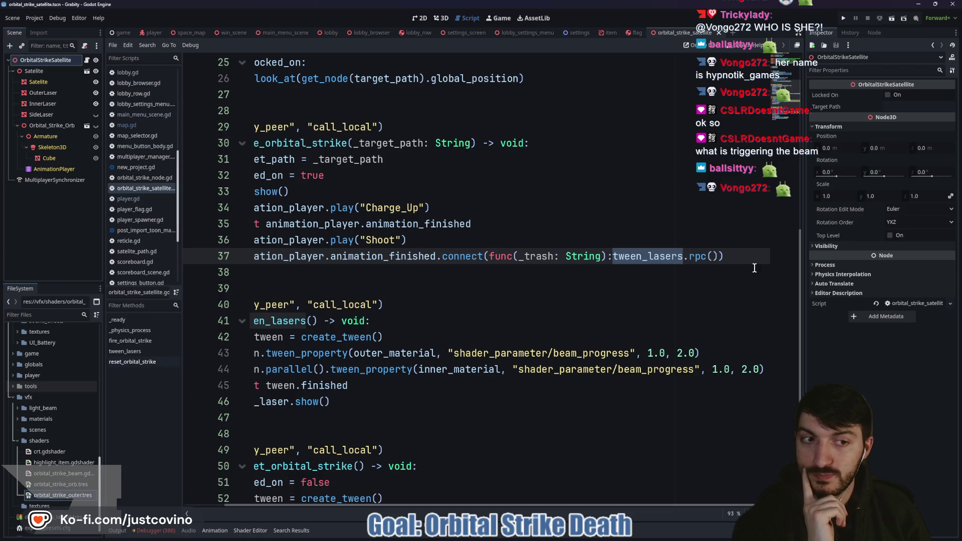
click(705, 256)
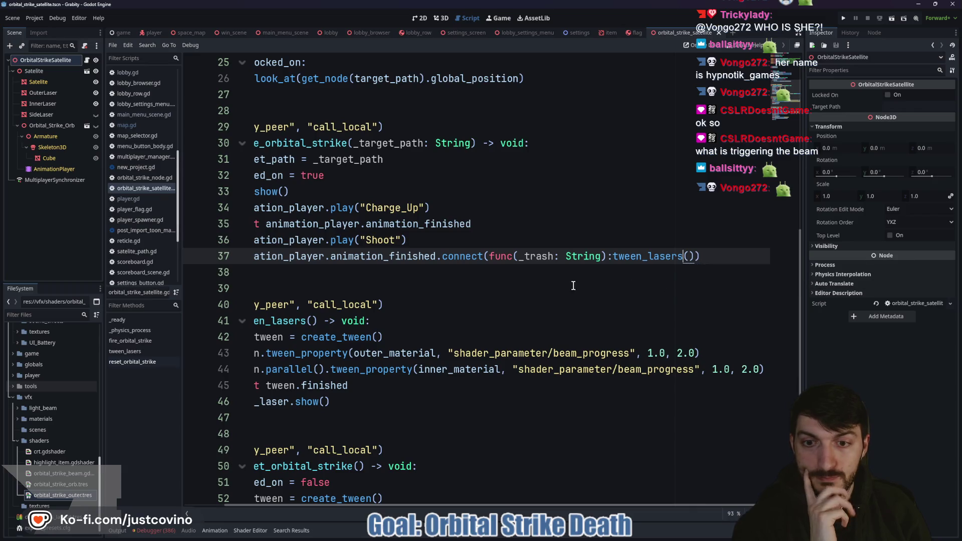
scroll(561, 286, left, 2)
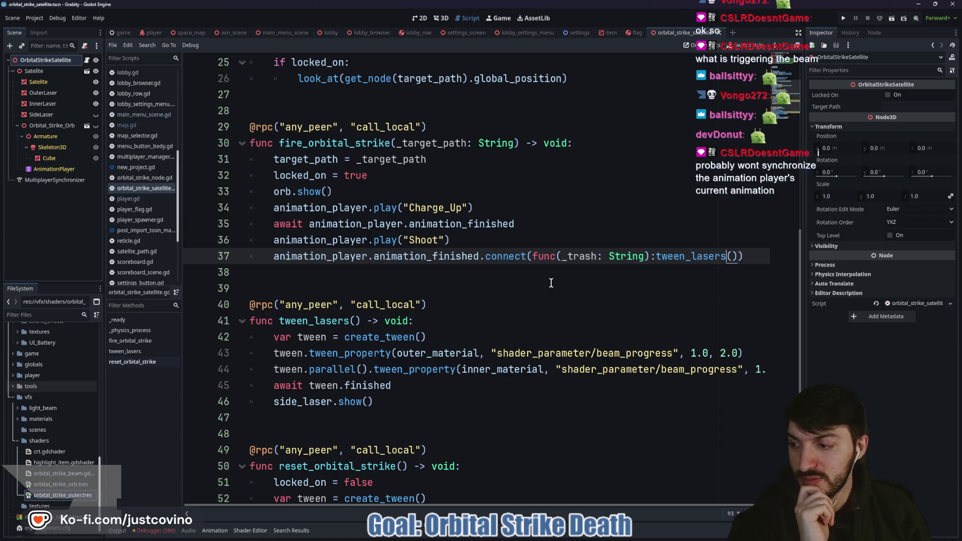
Step: Remove AnimationPlayer:current_animation from the MultiplayerSynchronizer's replication and save the scene
click(55, 180)
click(787, 449)
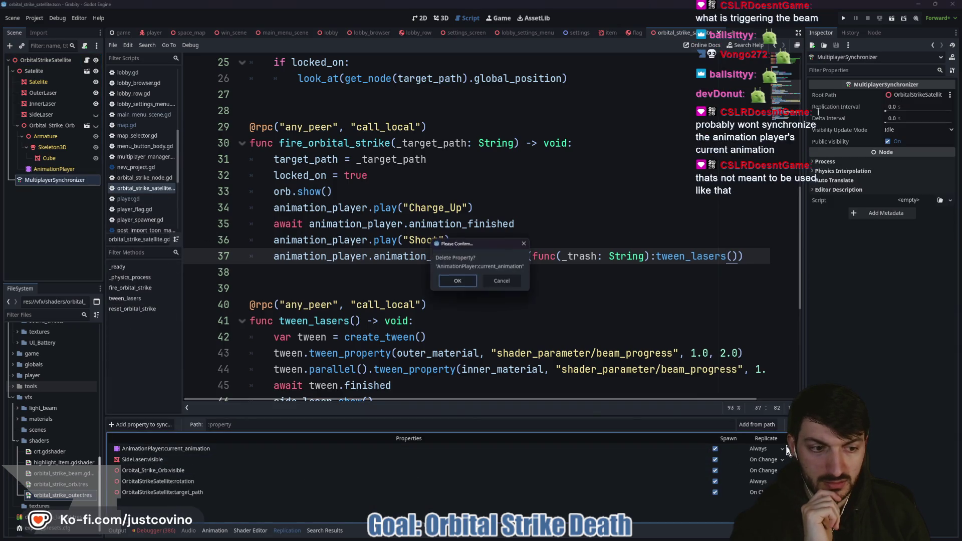
click(458, 283)
click(353, 277)
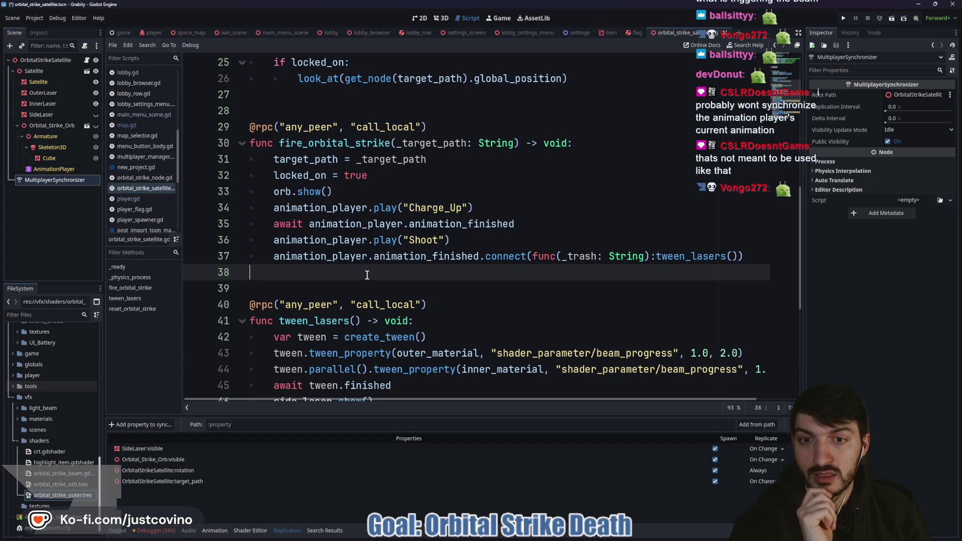
key(ctrl+s)
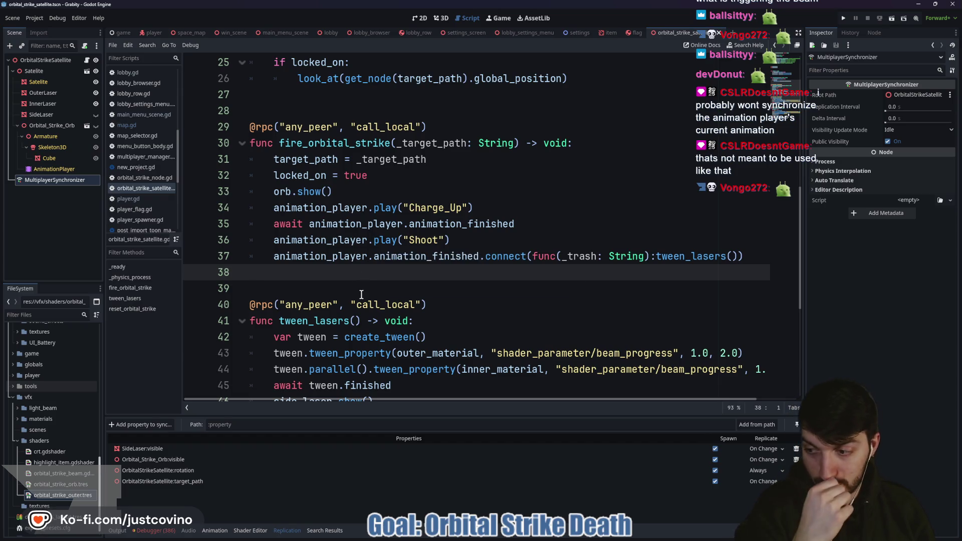
double_click(687, 255)
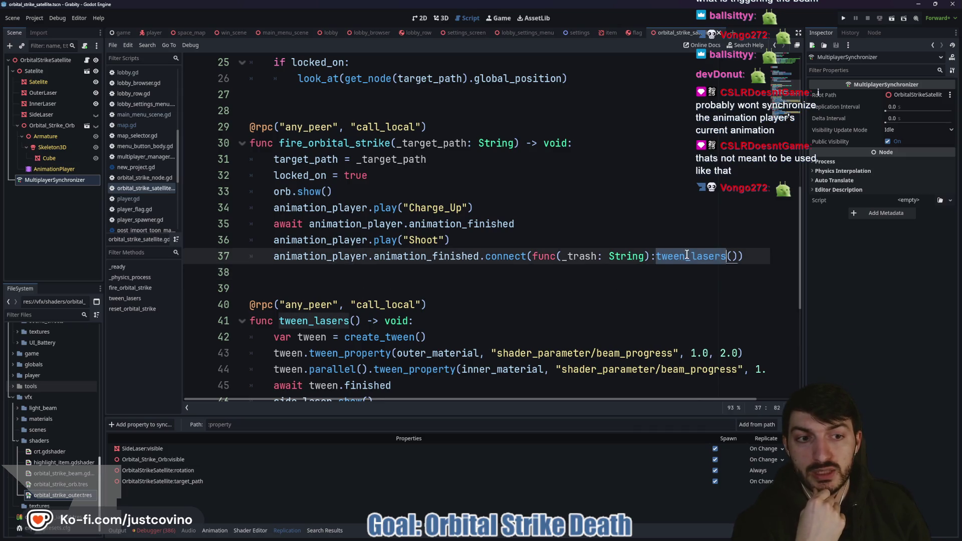
scroll(476, 280, down, 1)
drag(428, 256, 236, 253)
key(BackSpace)
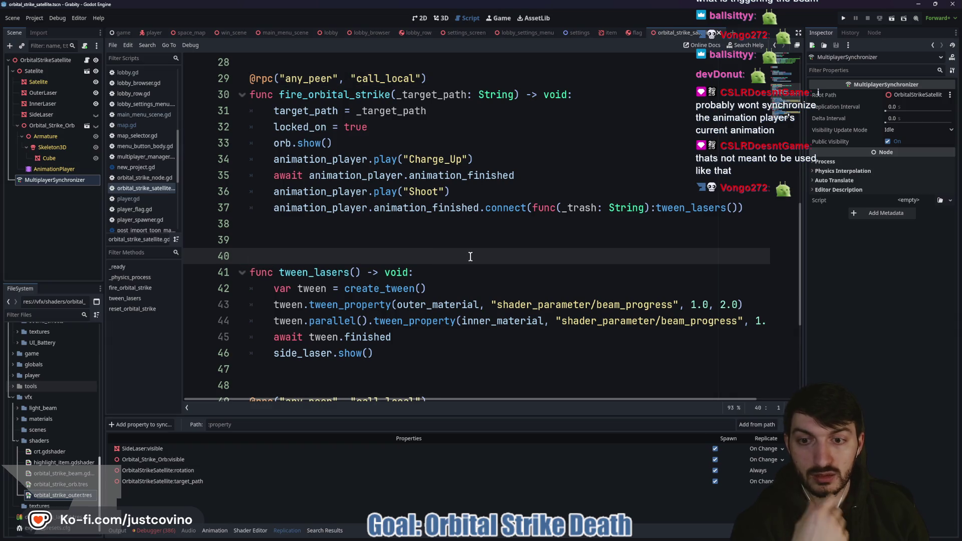
click(842, 19)
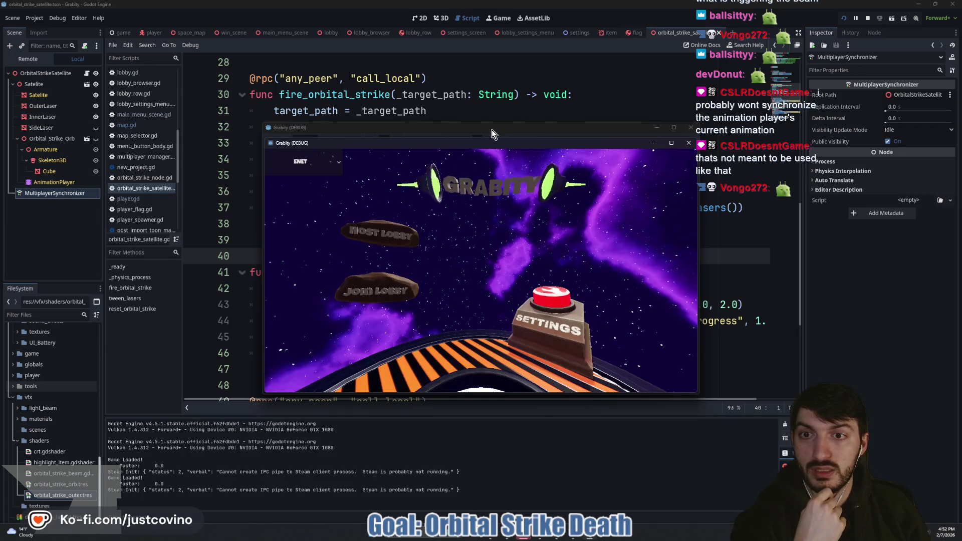
Step: Host a lobby in the left game, join it from the right, ready up and start the match
drag(492, 129, 247, 127)
click(233, 280)
drag(551, 142, 753, 129)
click(583, 271)
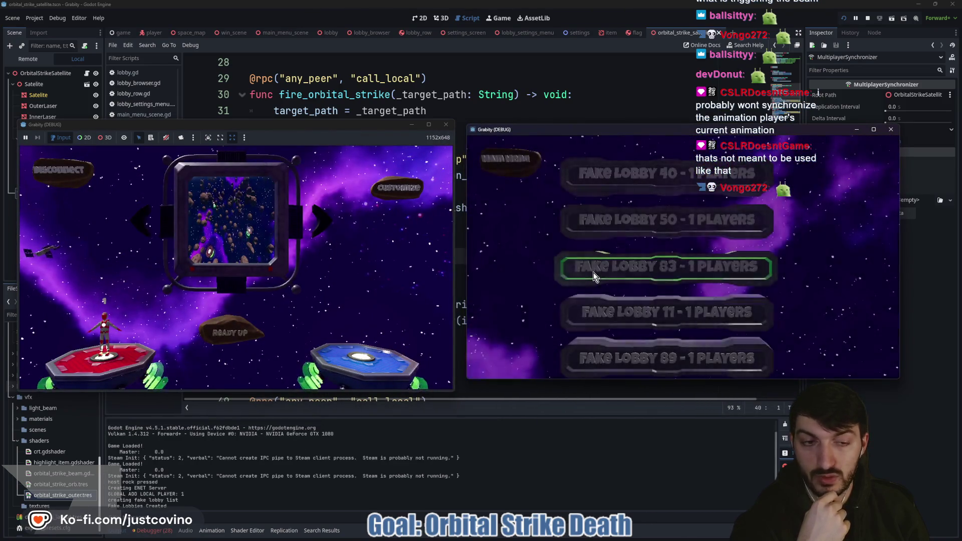
click(592, 275)
click(236, 334)
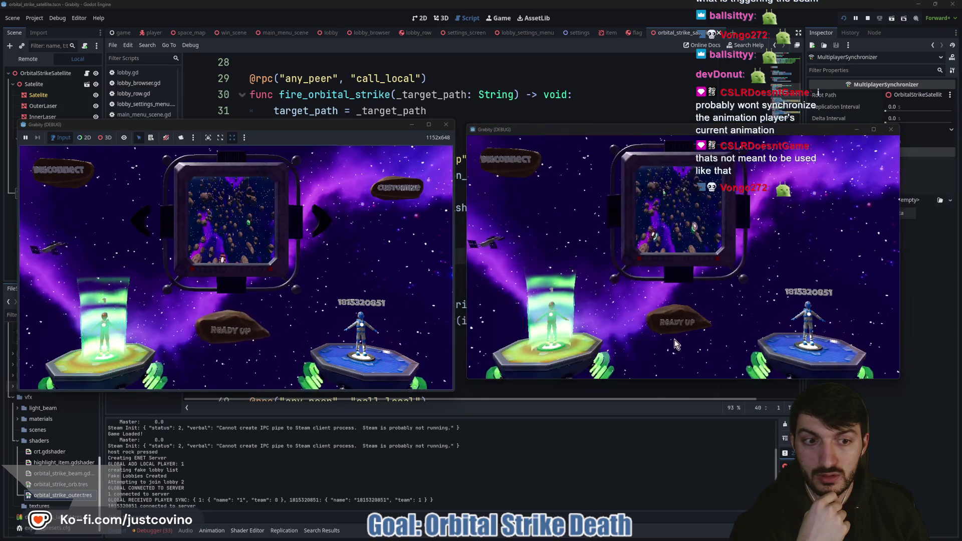
click(245, 331)
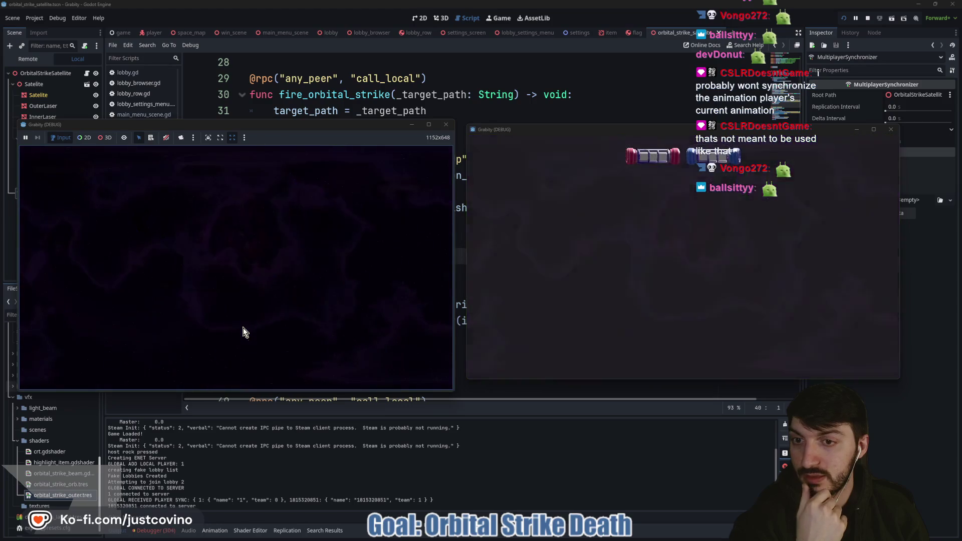
Step: Enter the cheat item command in the left game's console to get an orbital strike
key(grave)
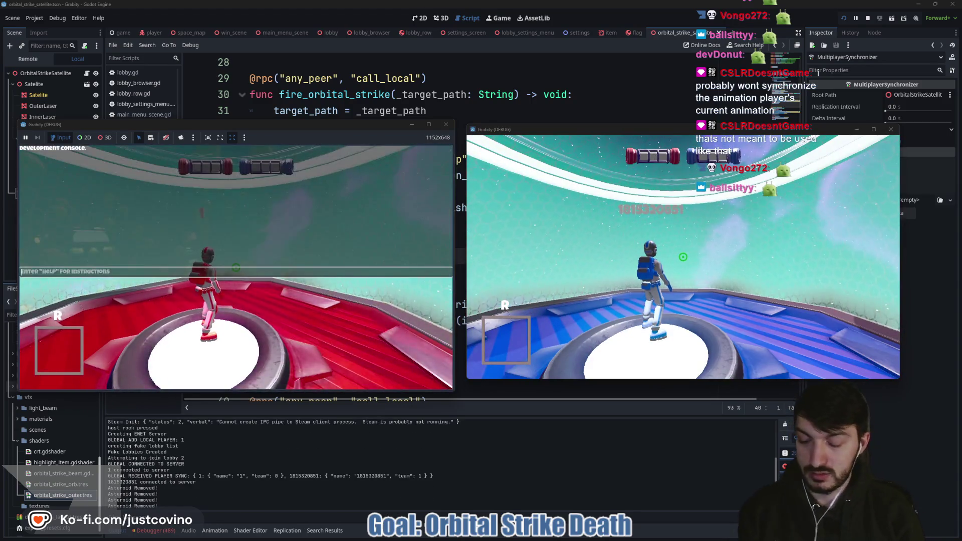
text(cheat)
text( item)
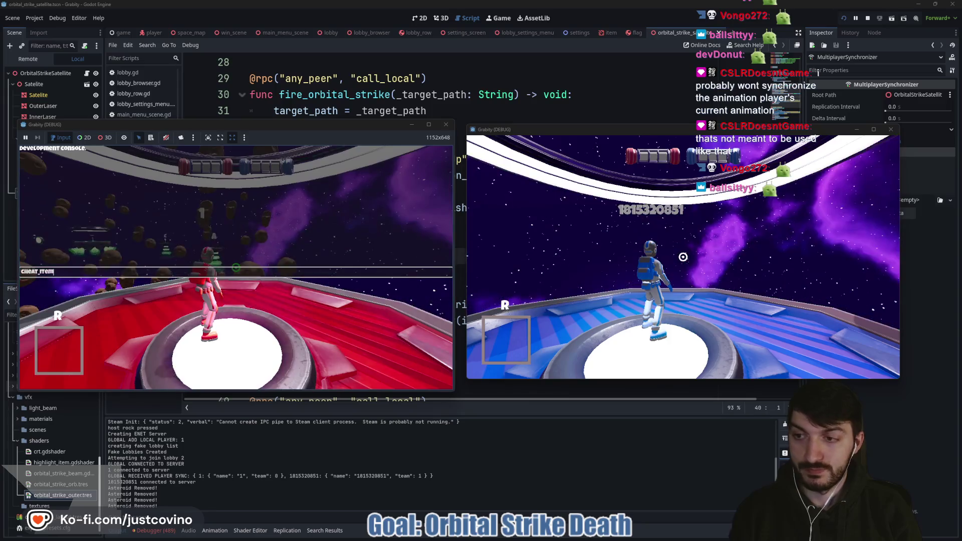
text( orbital_la)
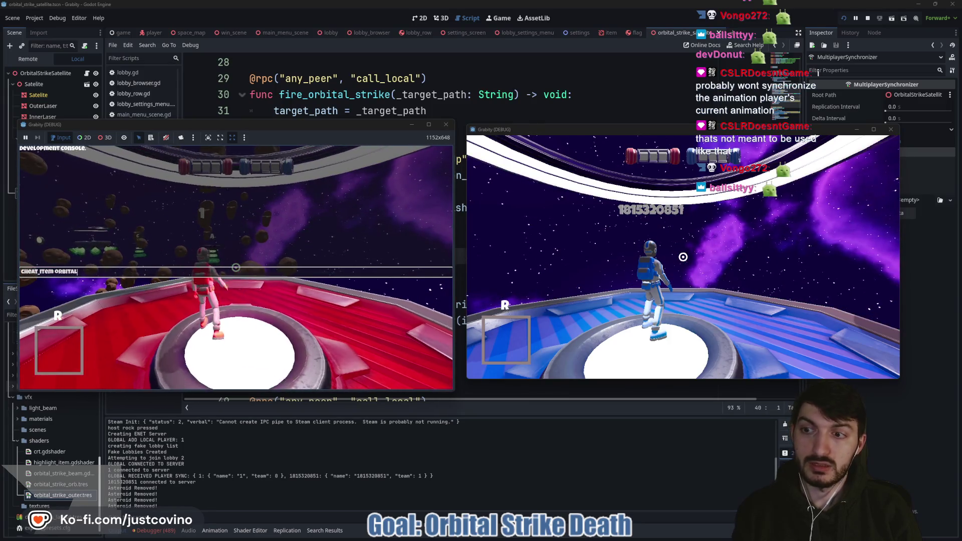
key(BackSpace)
key(BackSpace)
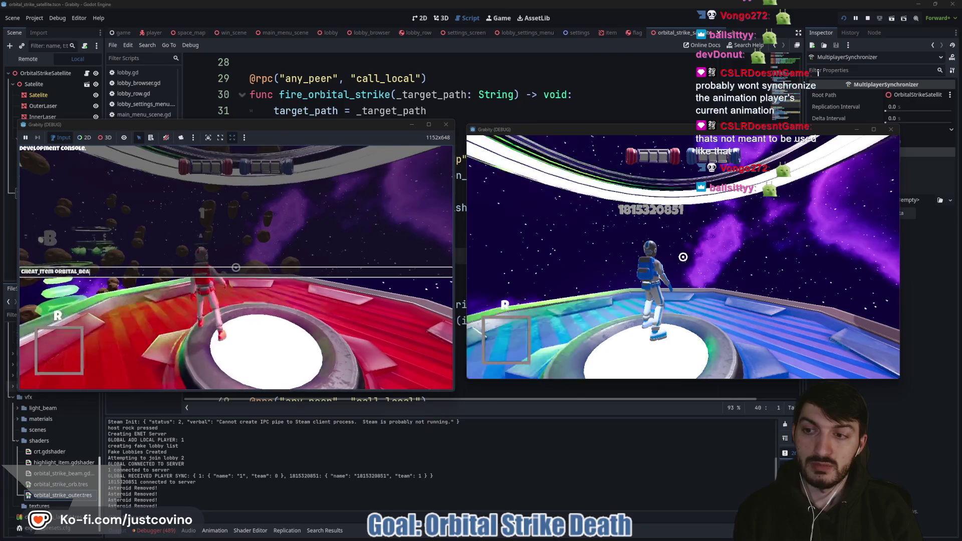
text(be)
key(BackSpace)
key(BackSpace)
text(st)
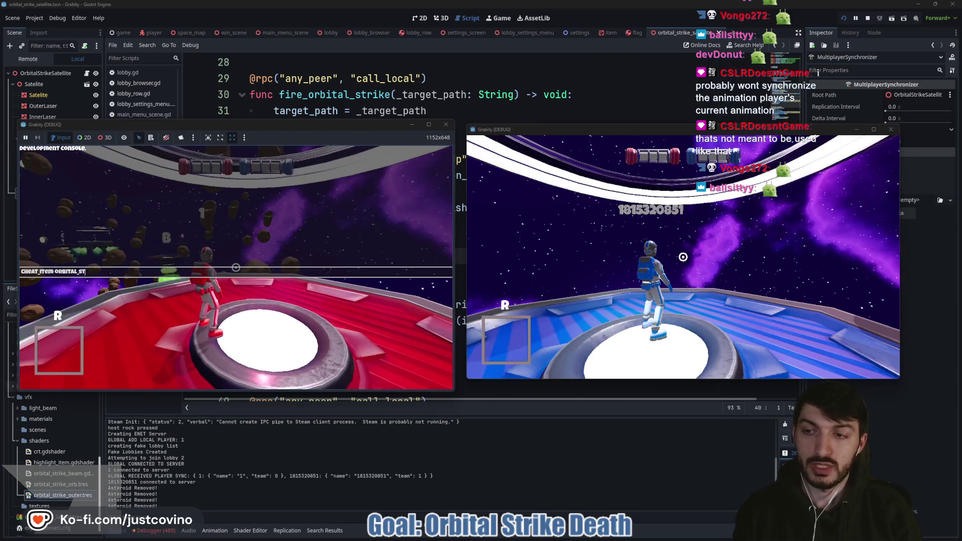
key(Escape)
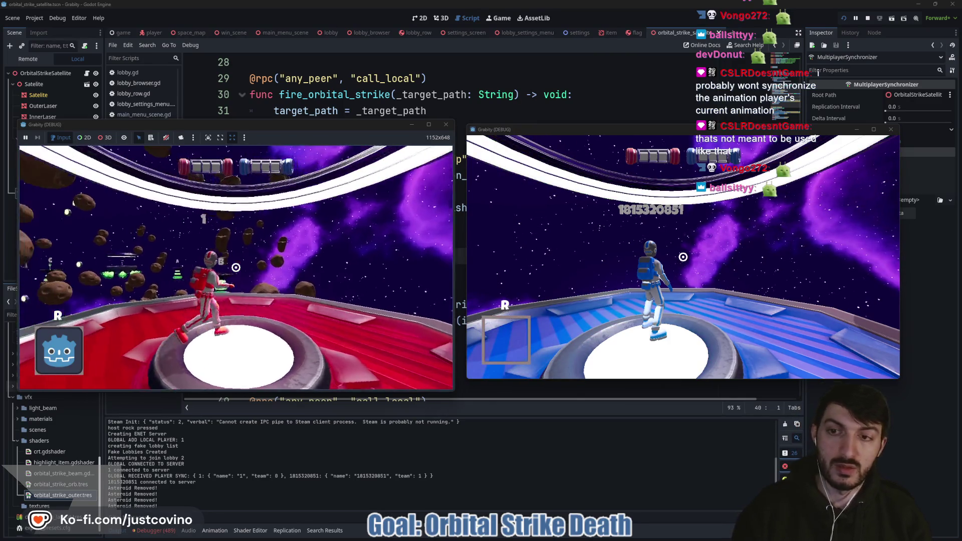
Step: Fire the orbital strike at the enemy, then grant and use a second strike
click(236, 267)
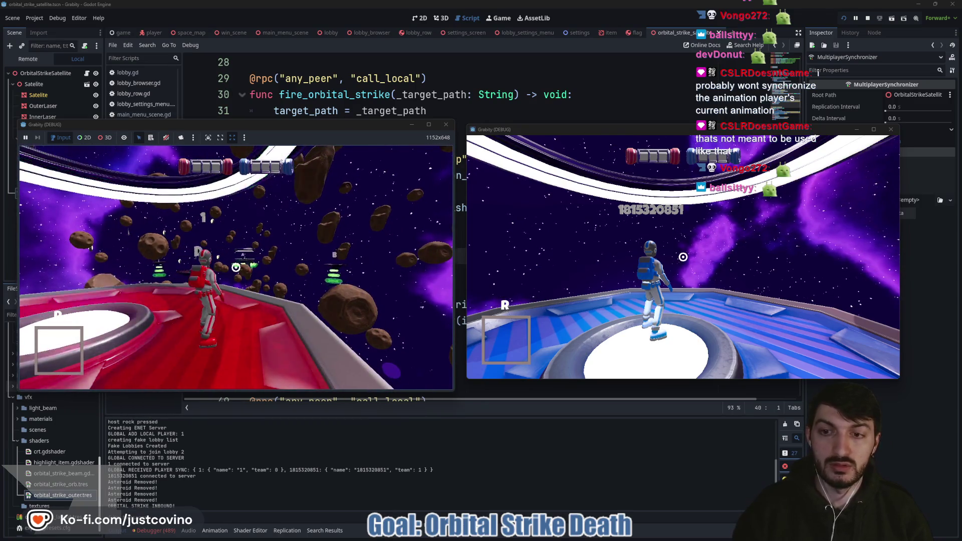
key(super)
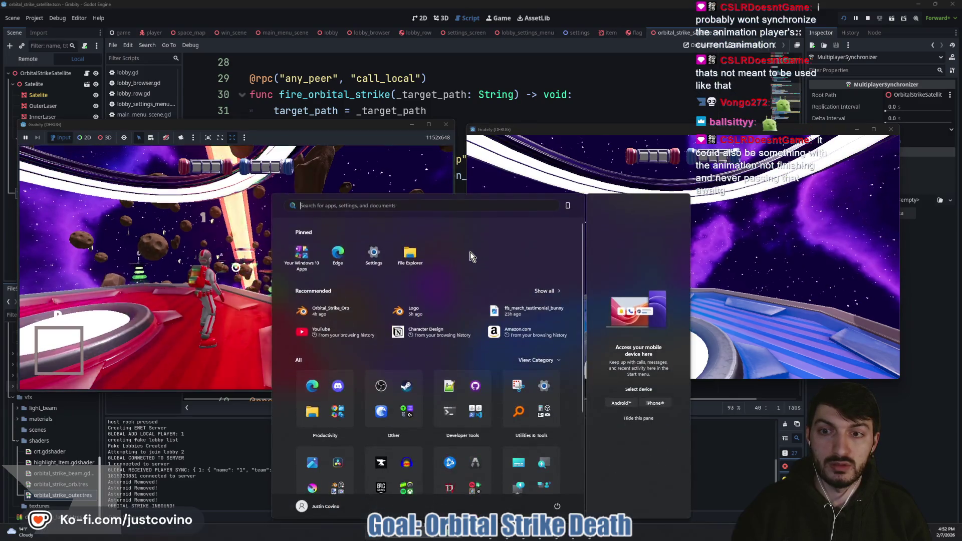
key(super)
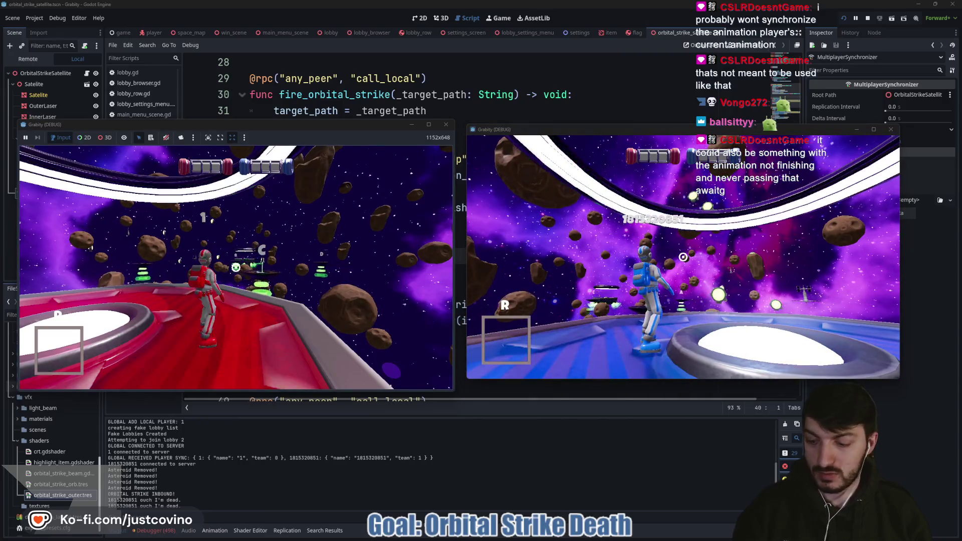
key(Return)
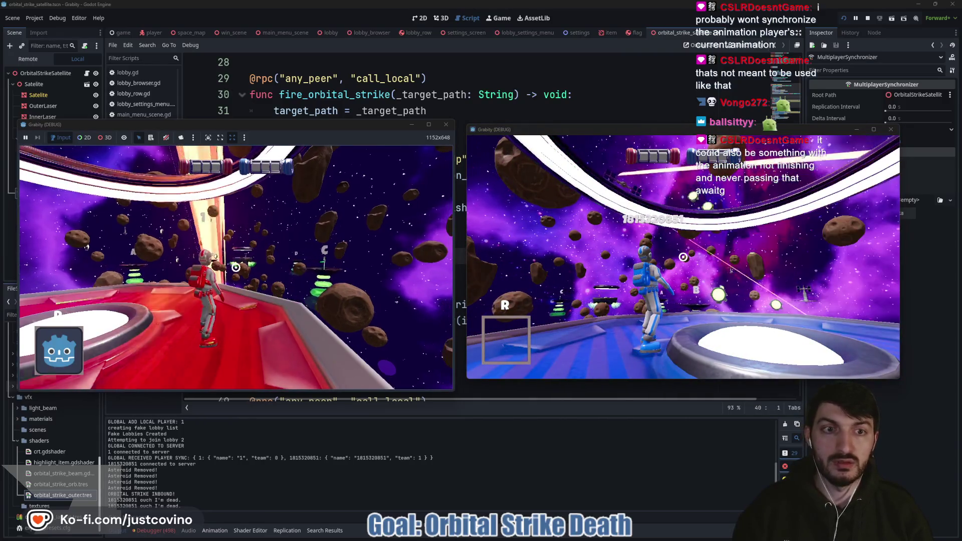
key(r)
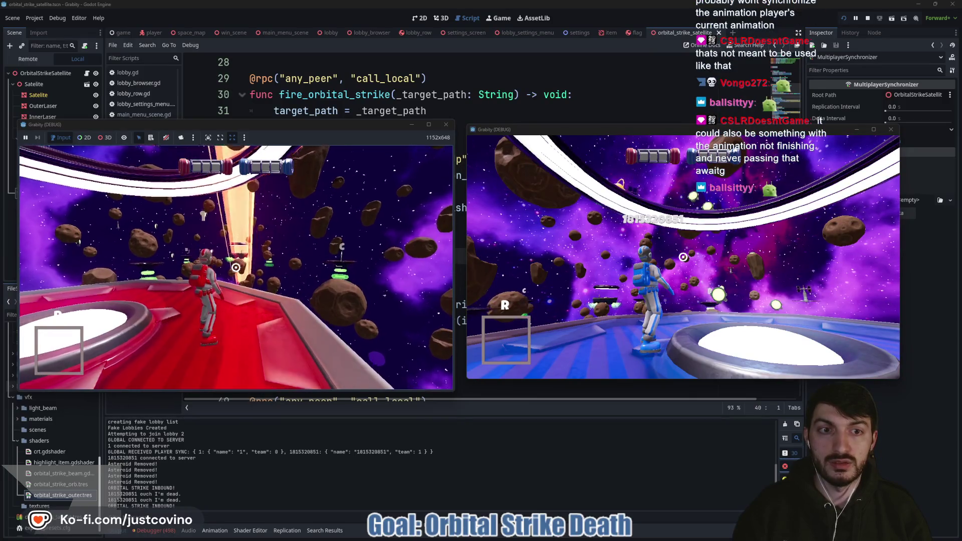
Step: Run the blue player left and jump in the right window, then stop the game with F8
click(646, 230)
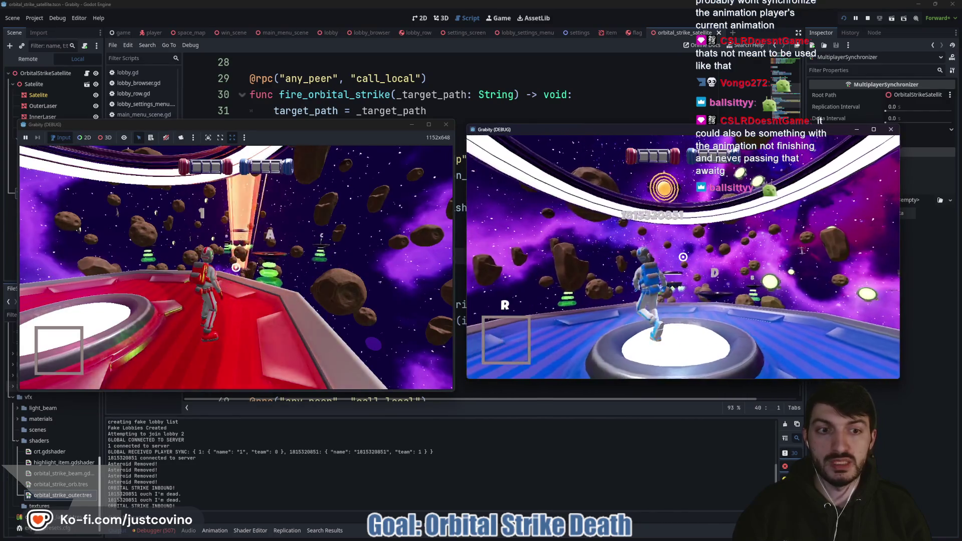
key(a)
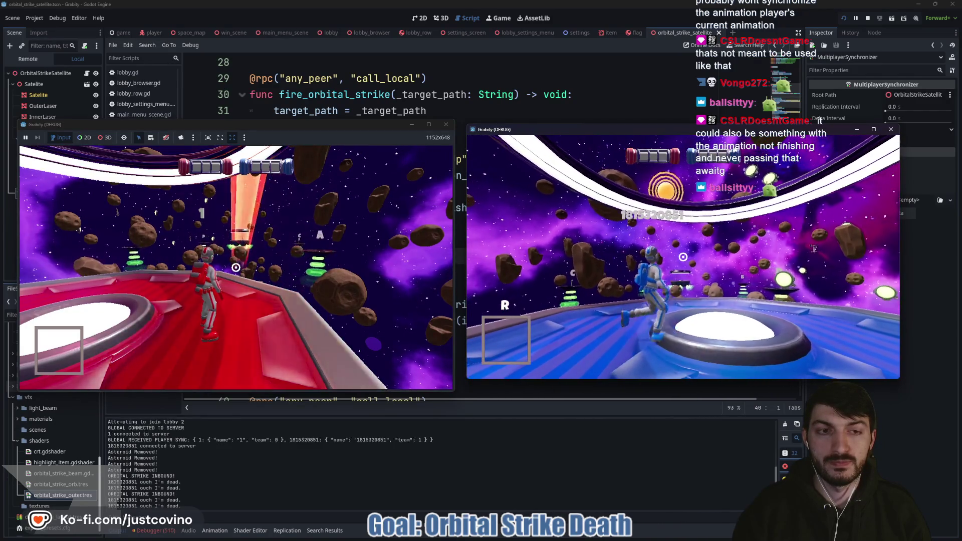
key(space)
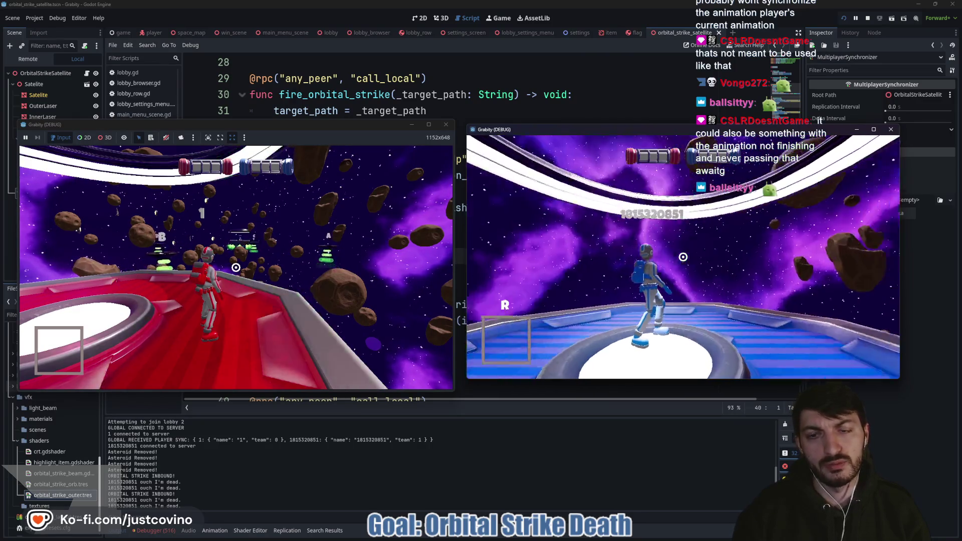
key(F8)
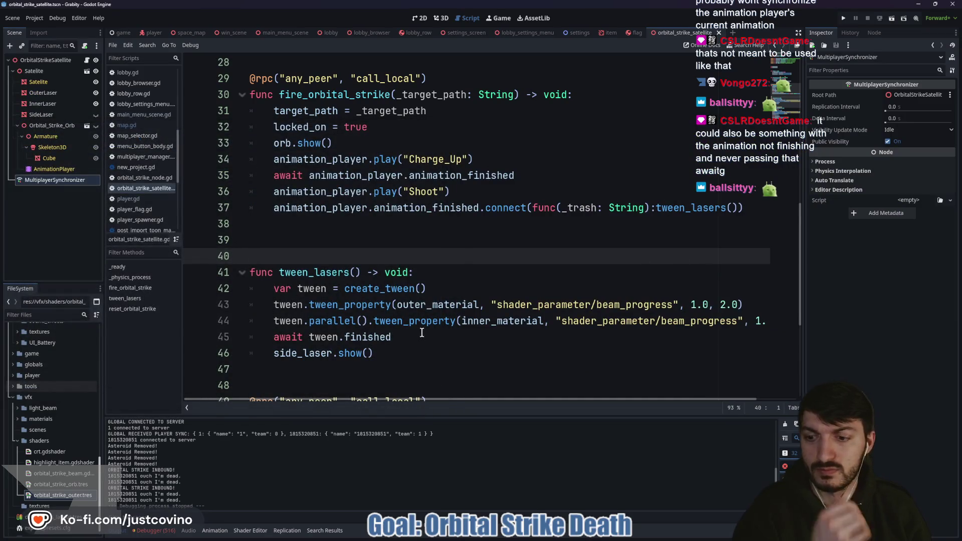
Step: Check Session 2's errors in the Debugger panel, then collapse the panel
click(165, 532)
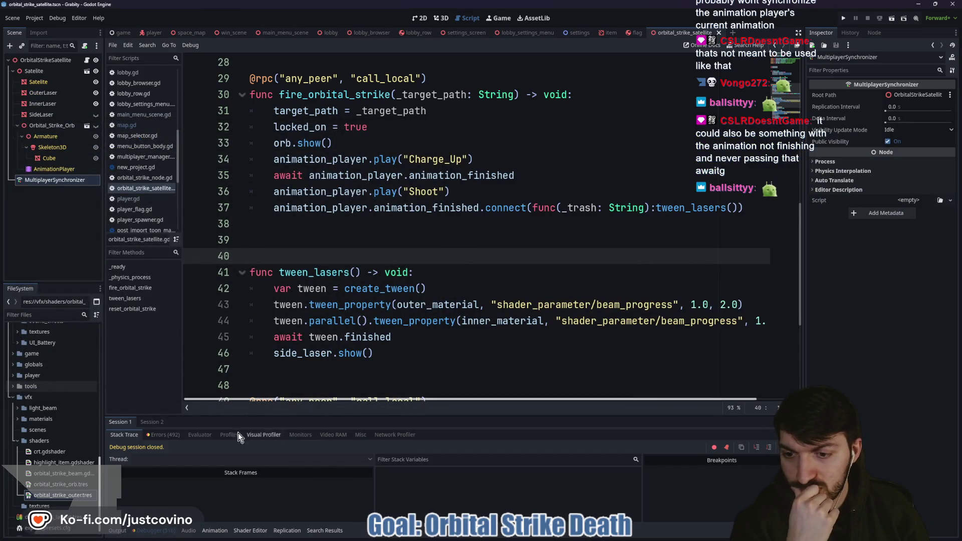
click(163, 434)
click(152, 422)
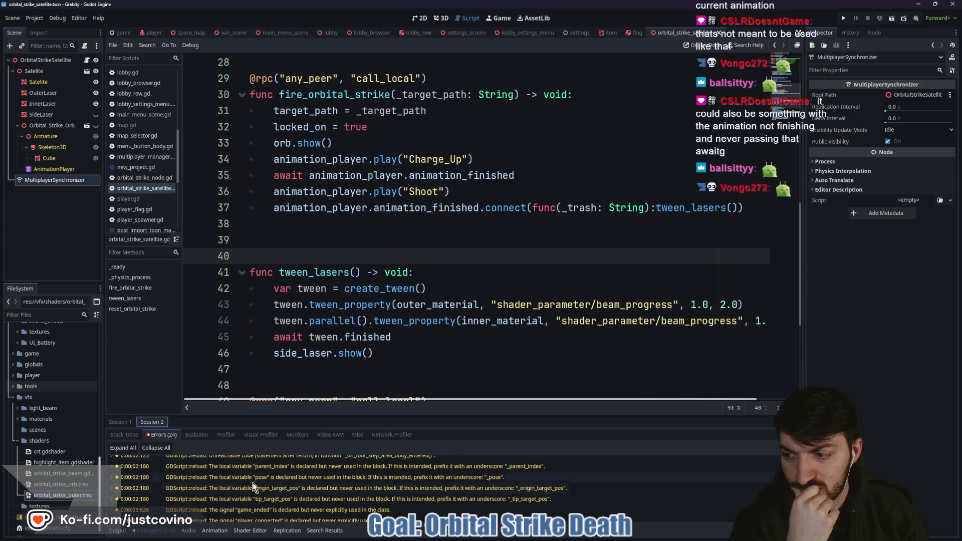
scroll(258, 489, down, 5)
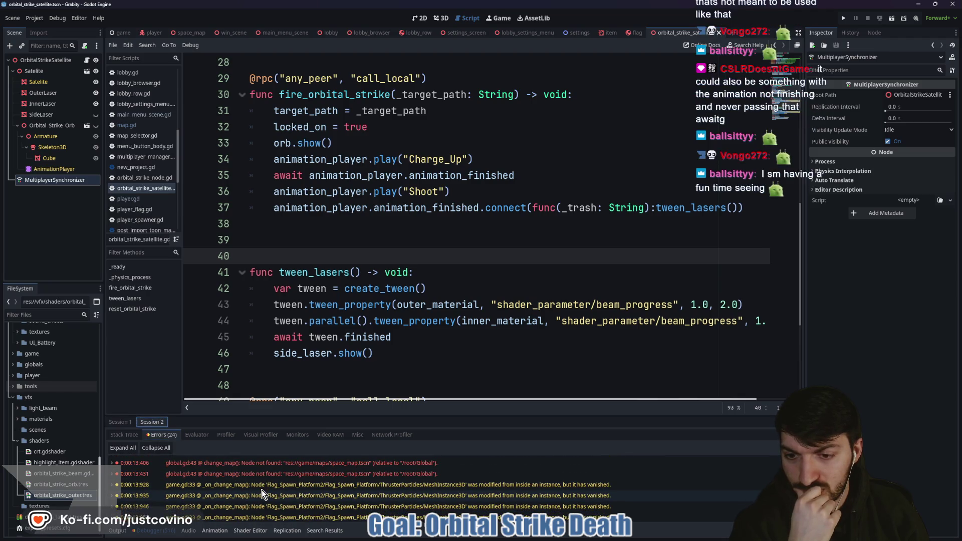
click(118, 533)
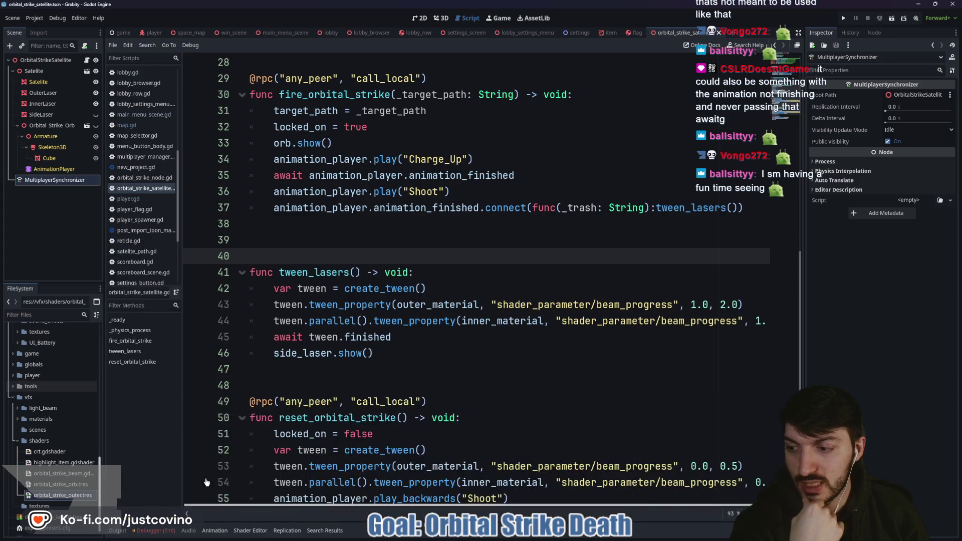
Step: Delete the server-only return on line 18 of _ready and run the project
scroll(480, 380, up, 9)
scroll(504, 283, down, 1)
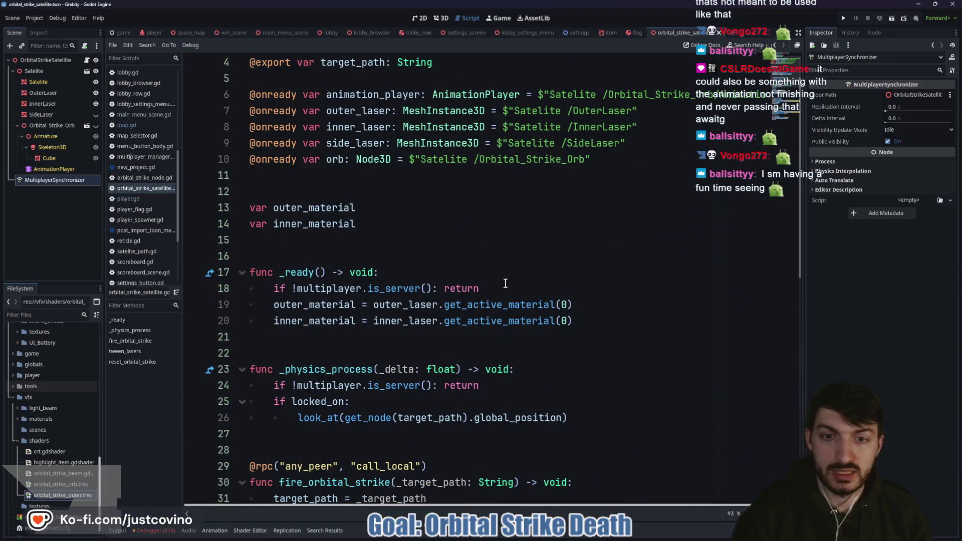
drag(503, 288, 260, 288)
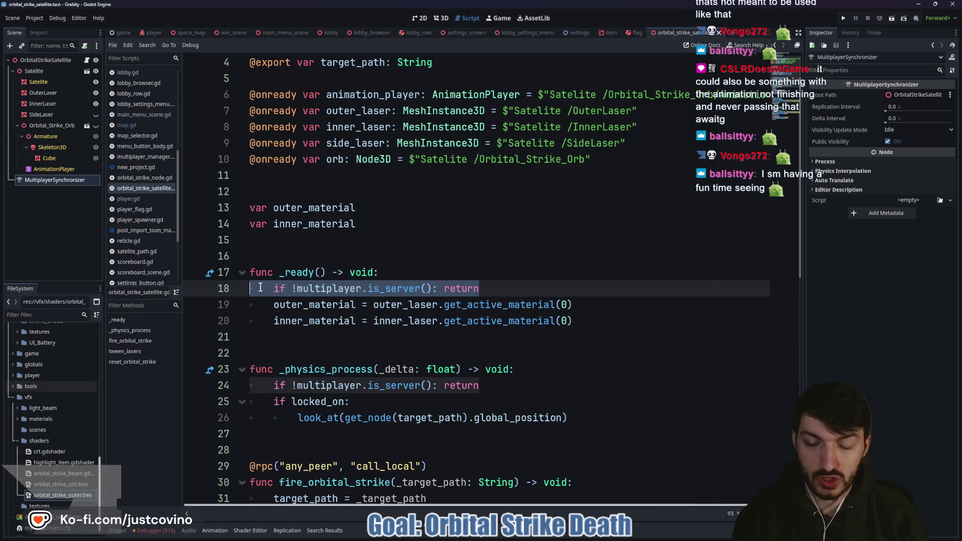
key(BackSpace)
key(BackSpace)
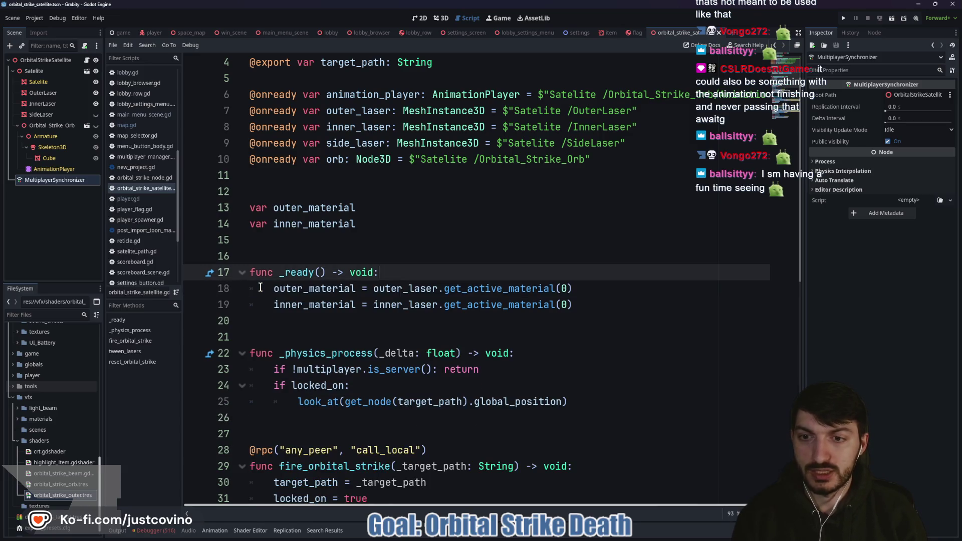
click(837, 16)
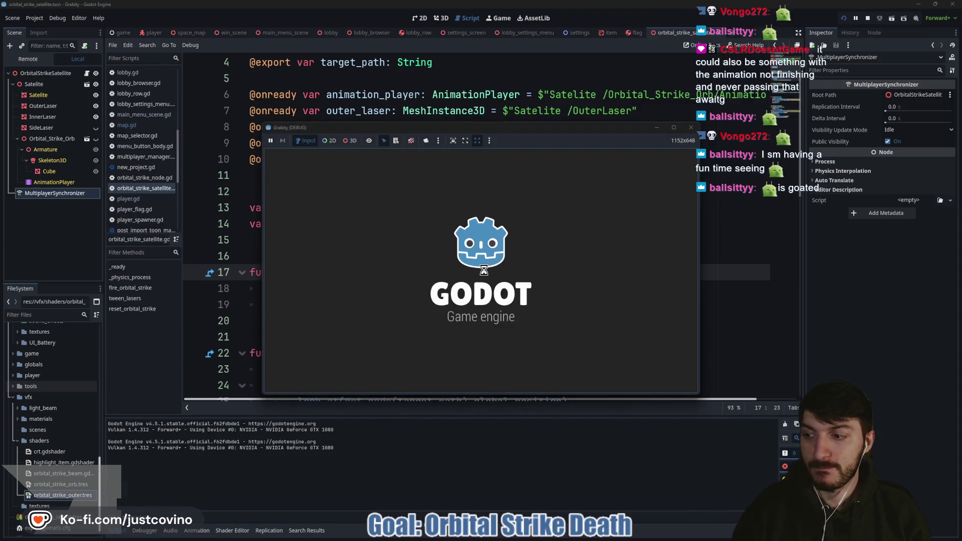
Step: Host a lobby in the left game, join Fake Lobby 81 from the right, ready up and start
drag(499, 129, 268, 134)
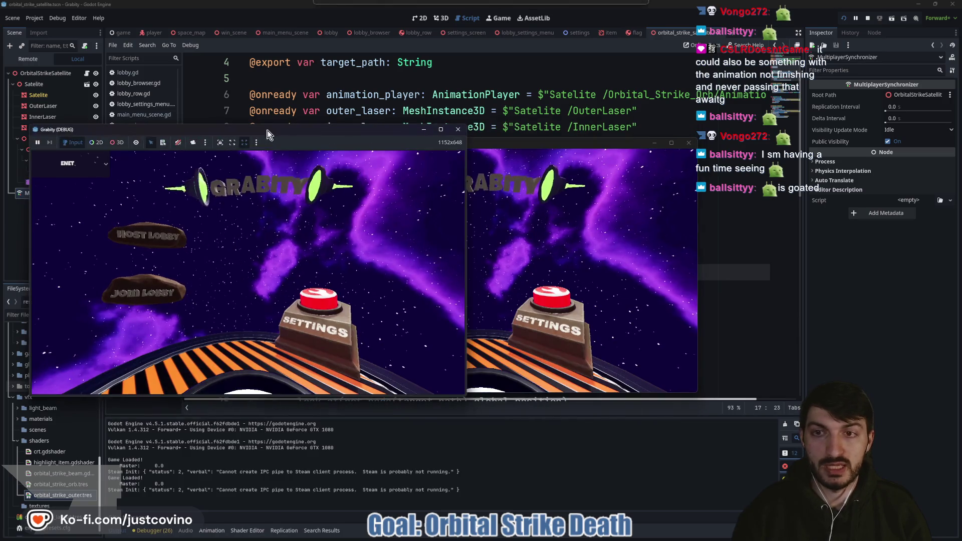
click(165, 236)
mouse_move(521, 144)
mouse_down()
mouse_move(574, 150)
mouse_move(739, 128)
mouse_up()
click(596, 275)
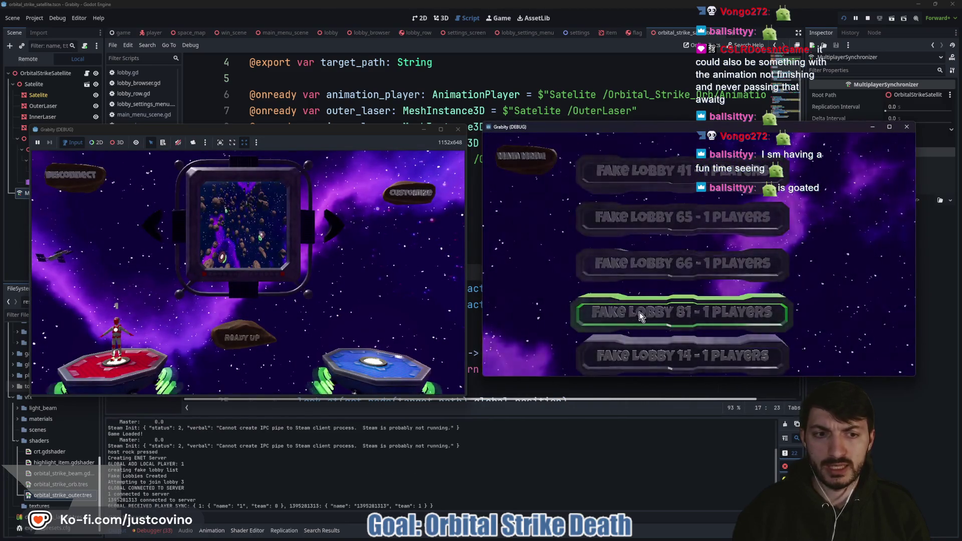
click(639, 311)
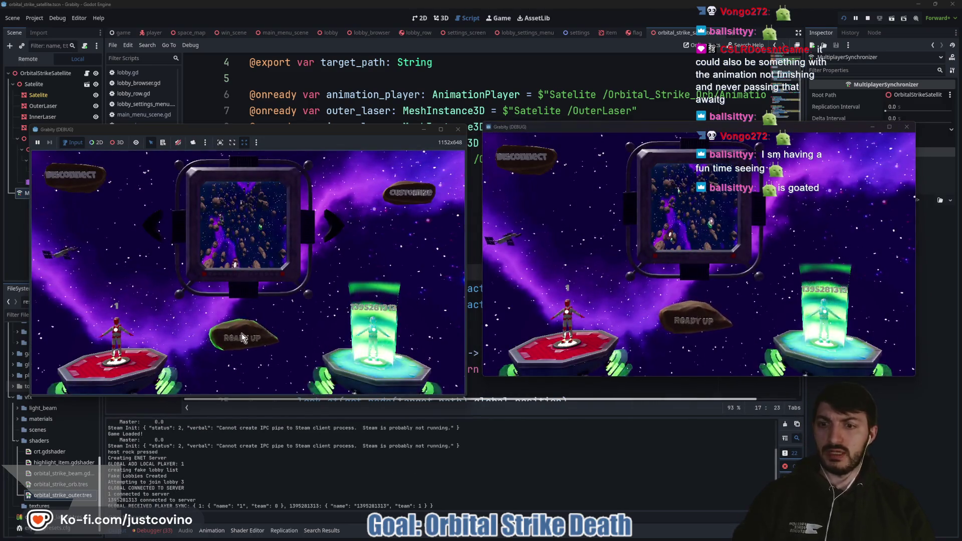
click(242, 336)
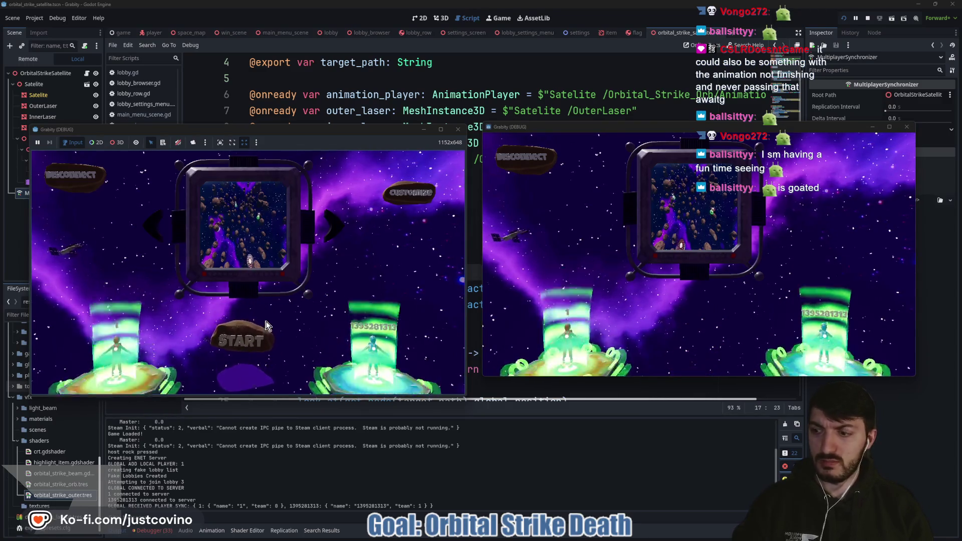
click(267, 325)
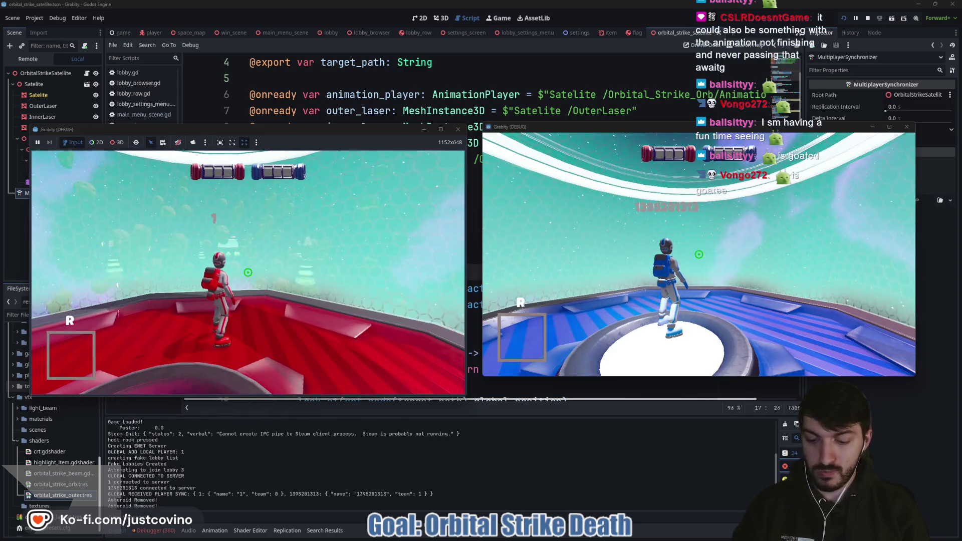
Step: Give the red player the orbital strike with cheat_item orbital_strike in the dev console and fire it
key(grave)
text(cheat_i)
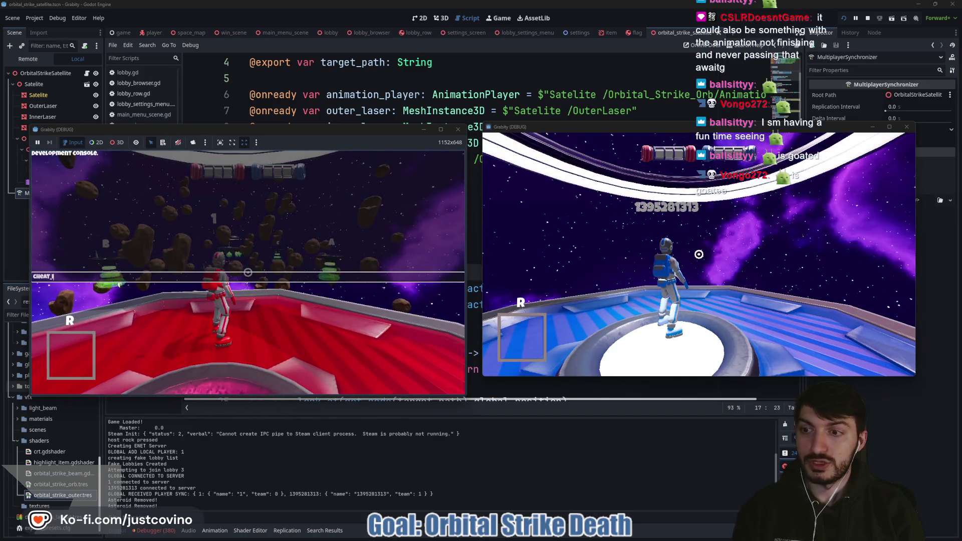
text(tem orbital_strike)
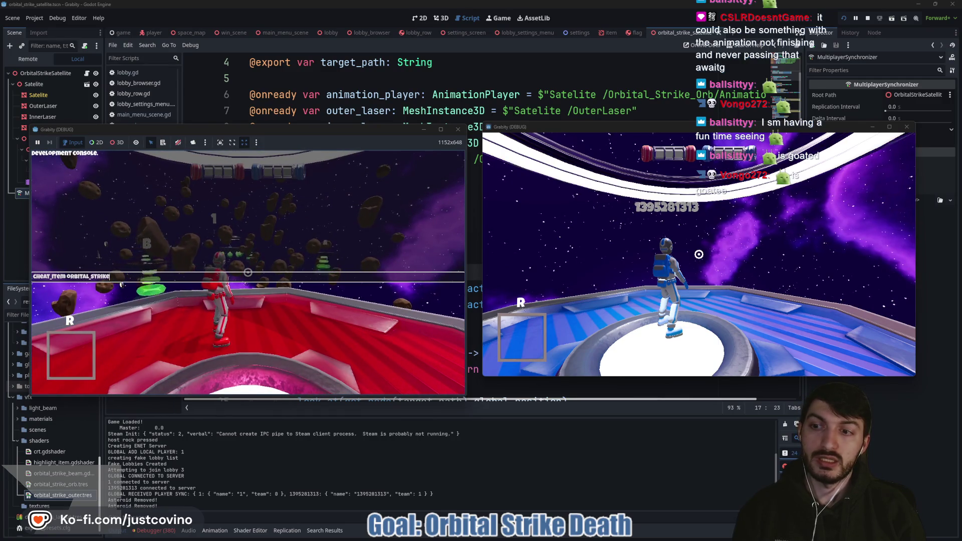
key(Return)
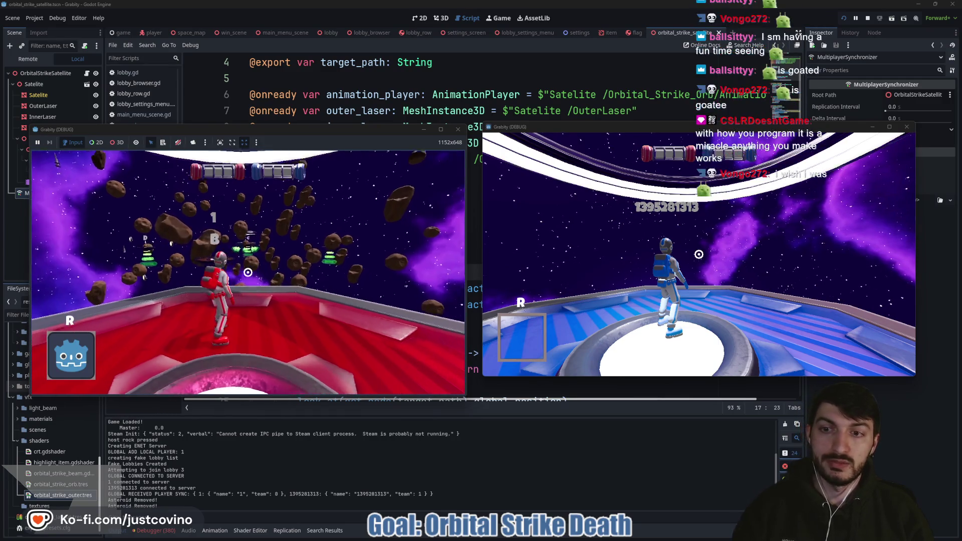
key(r)
key(super)
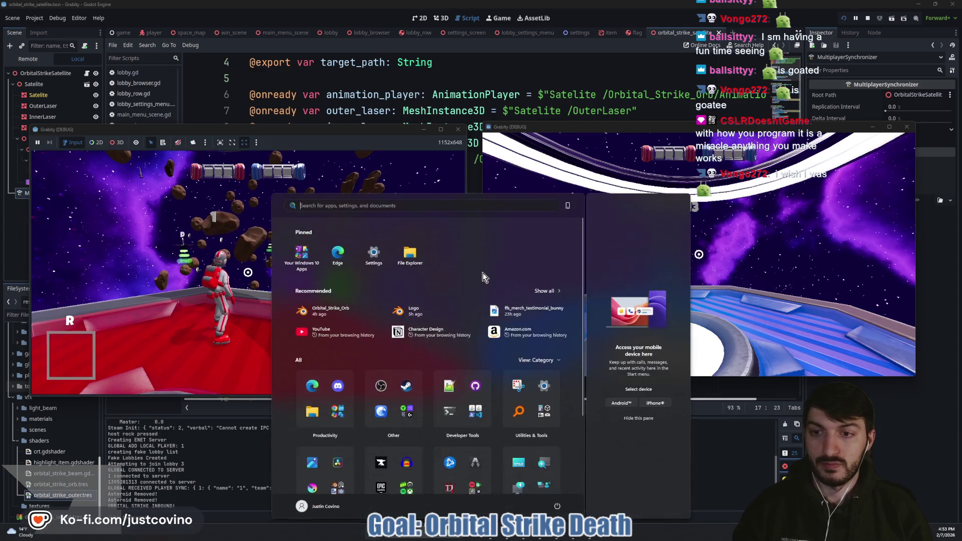
key(super)
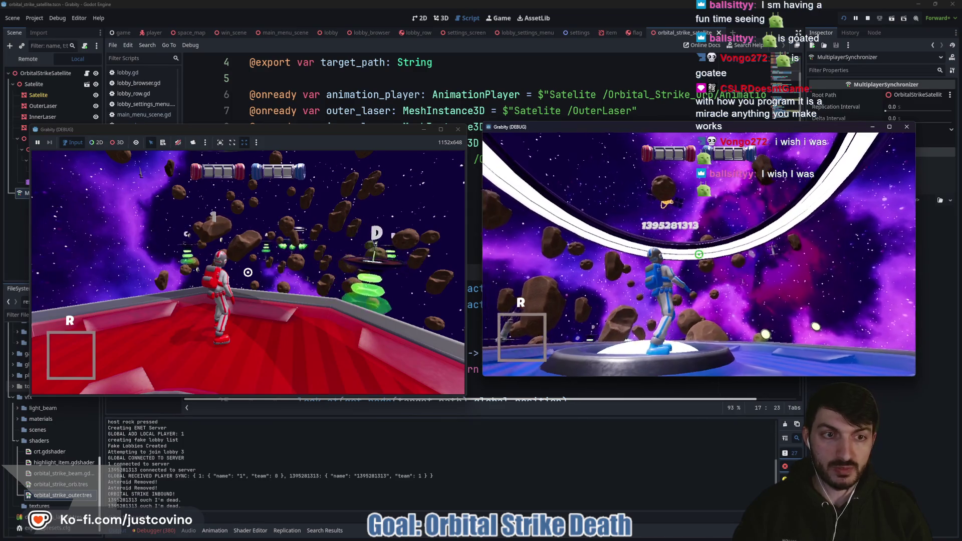
Step: Reposition the blue player, repeat the orbital strike cheat, and walk the blue player off the white pad
key(w)
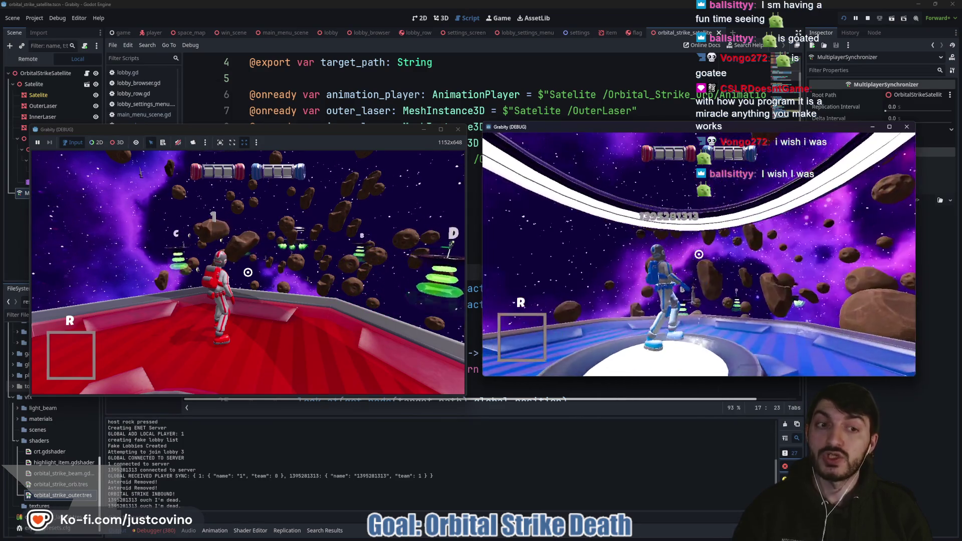
key(w)
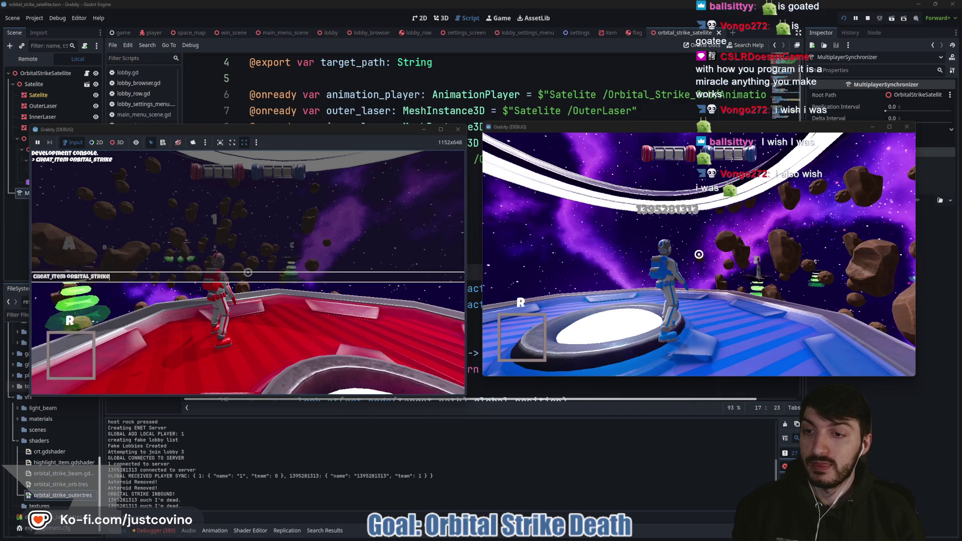
key(Return)
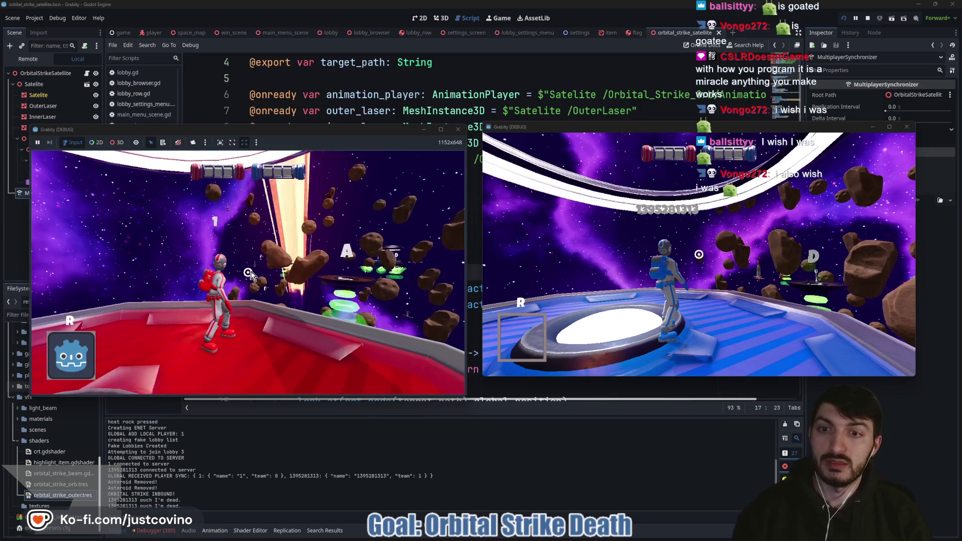
click(664, 275)
key(w)
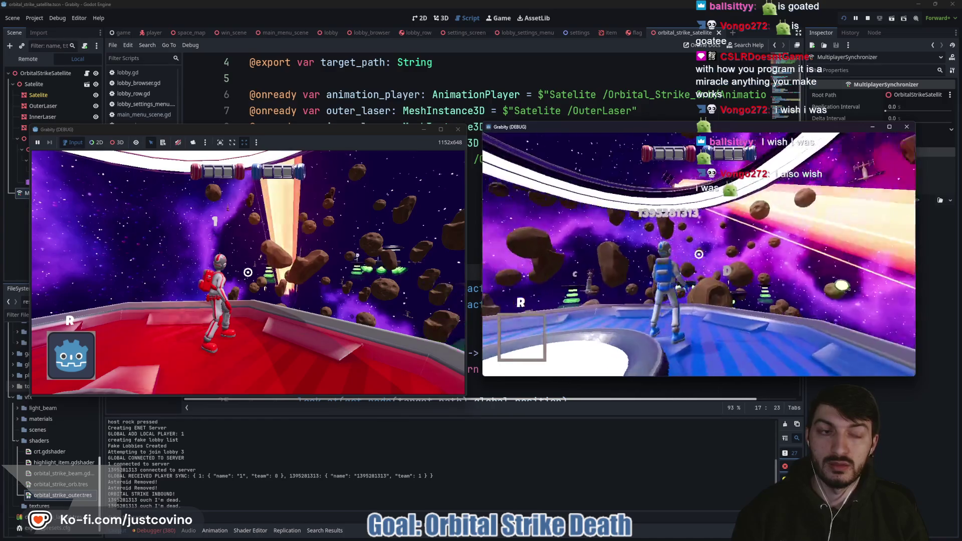
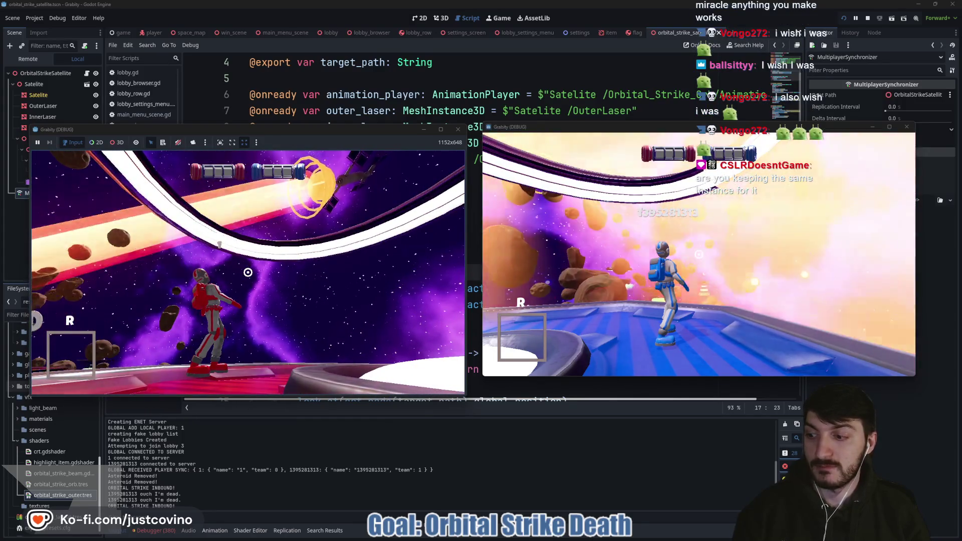
Step: Move the red player, call the orbital strike down on the enemy, then stop the game with F8
key(d)
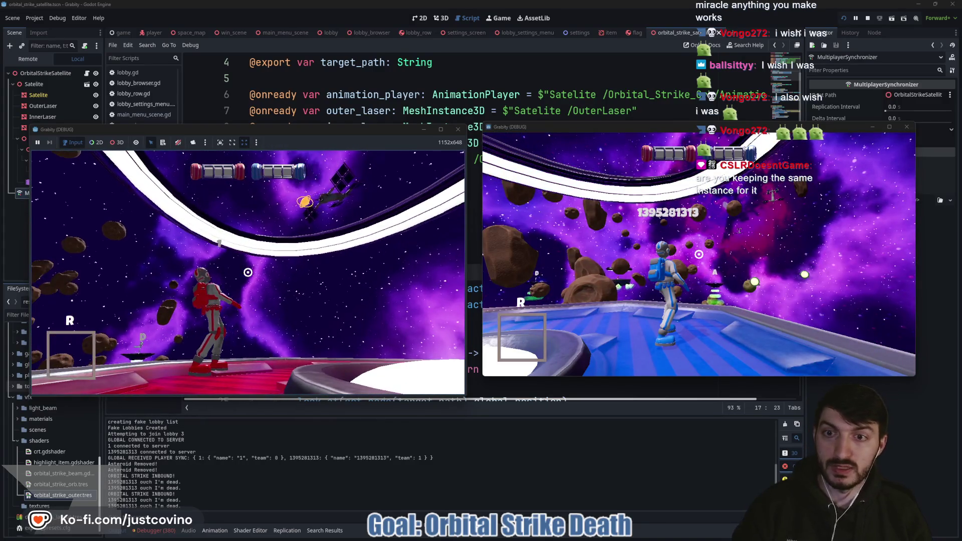
key(b)
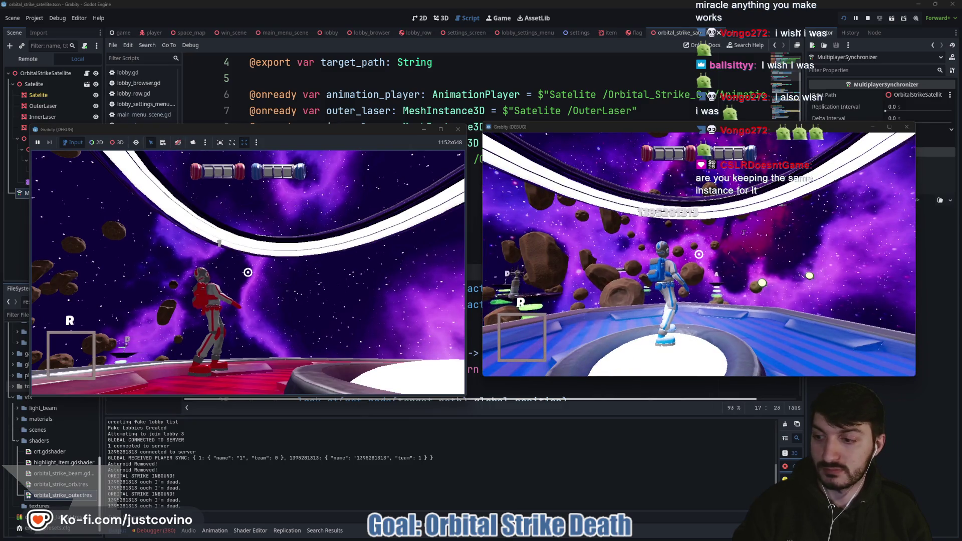
key(F8)
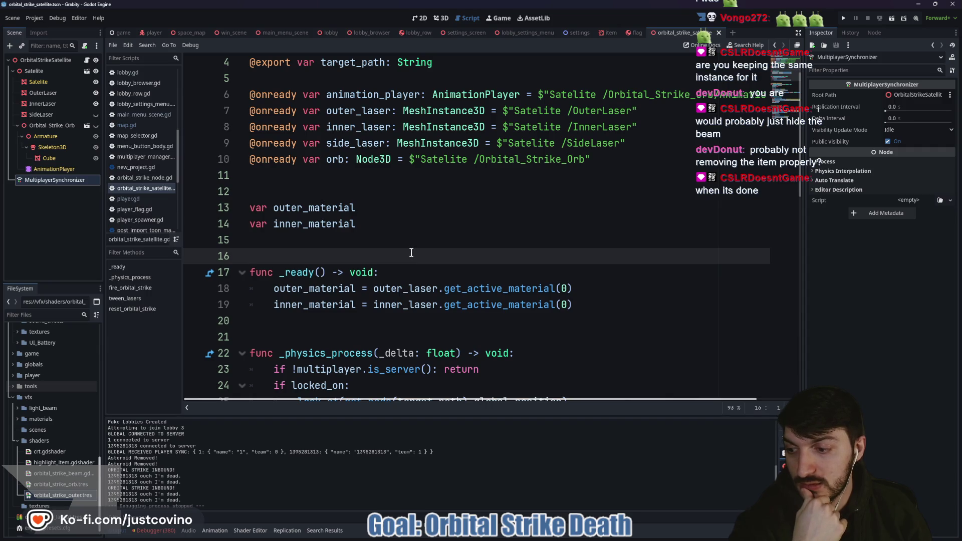
Step: Append .from(0) to the outer beam_progress tween_property call on line 42
scroll(411, 253, down, 3)
click(354, 278)
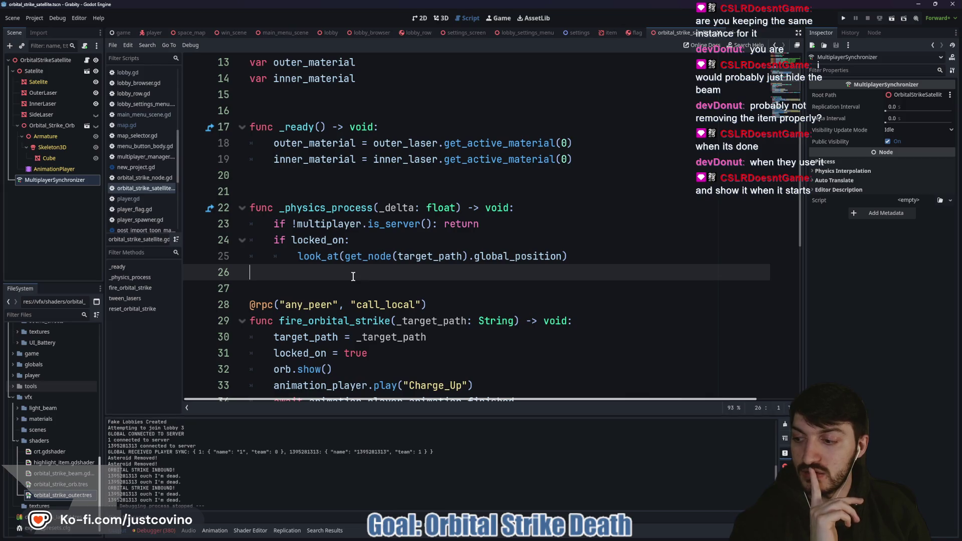
scroll(354, 277, down, 3)
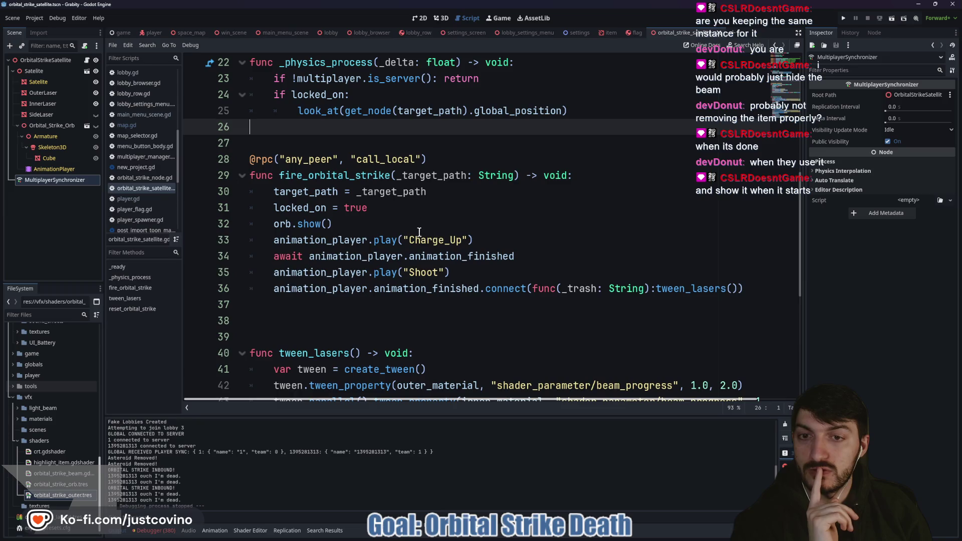
scroll(410, 232, down, 3)
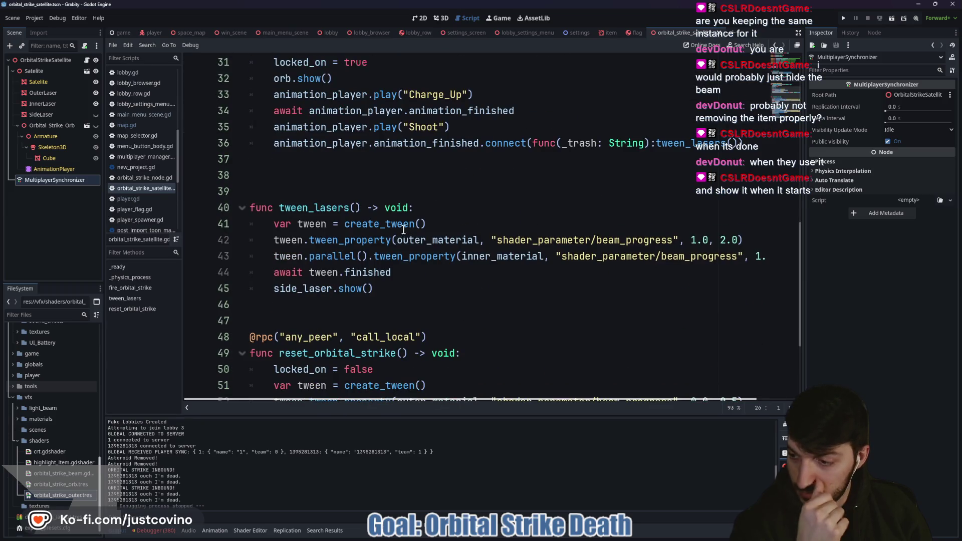
mouse_move(401, 229)
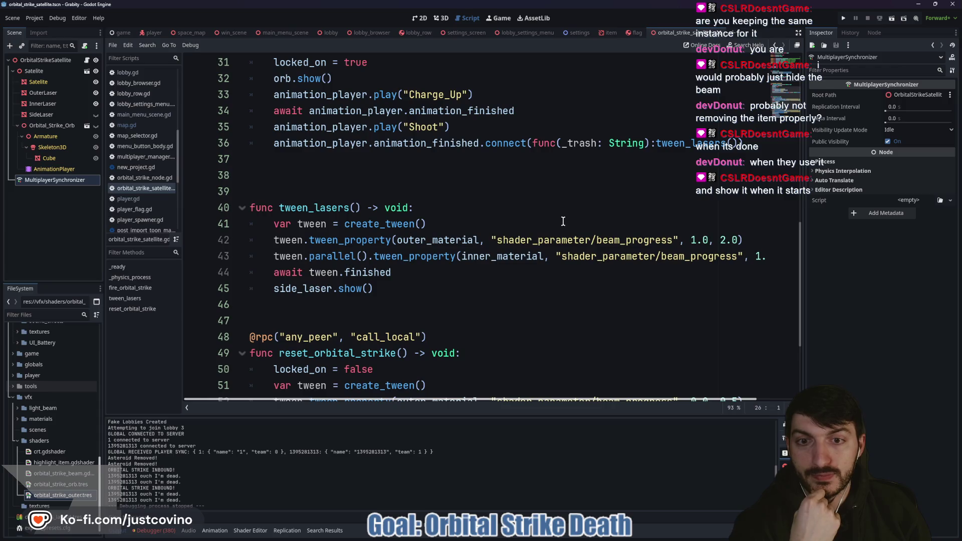
scroll(553, 224, up, 10)
scroll(558, 240, down, 7)
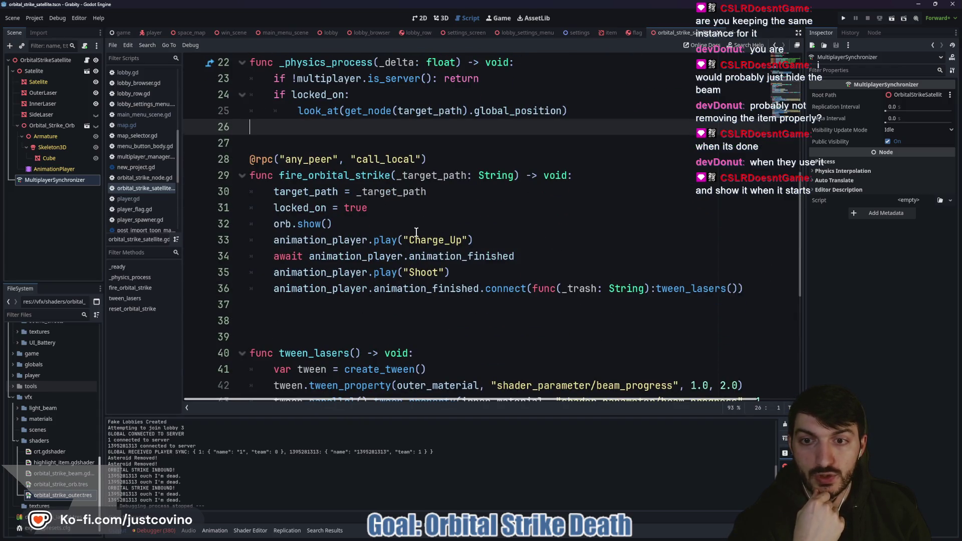
scroll(534, 255, down, 4)
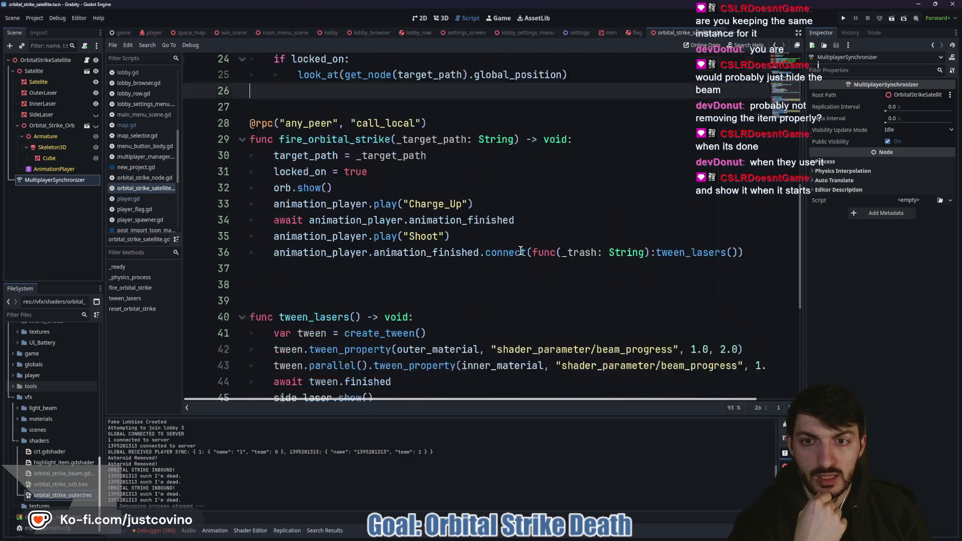
scroll(607, 237, right, 2)
click(710, 188)
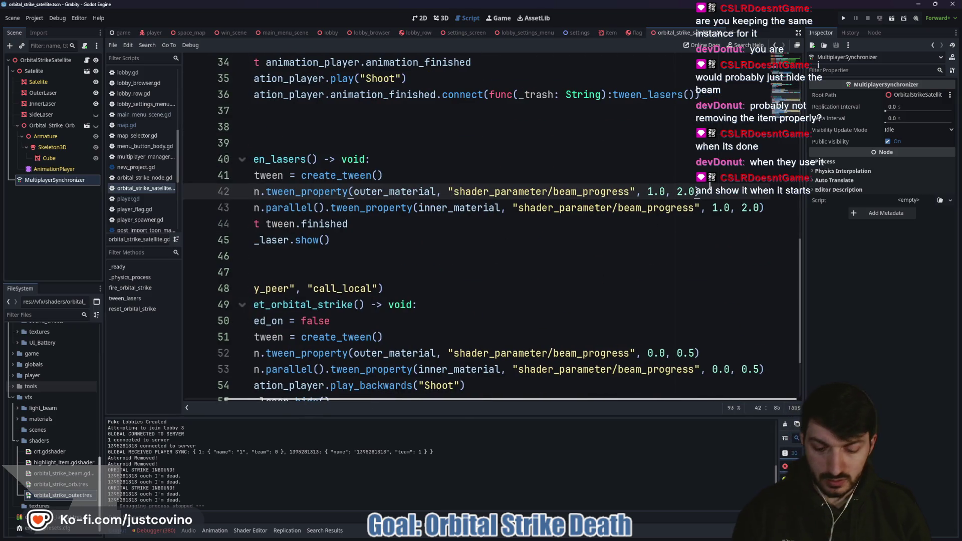
text(.from()
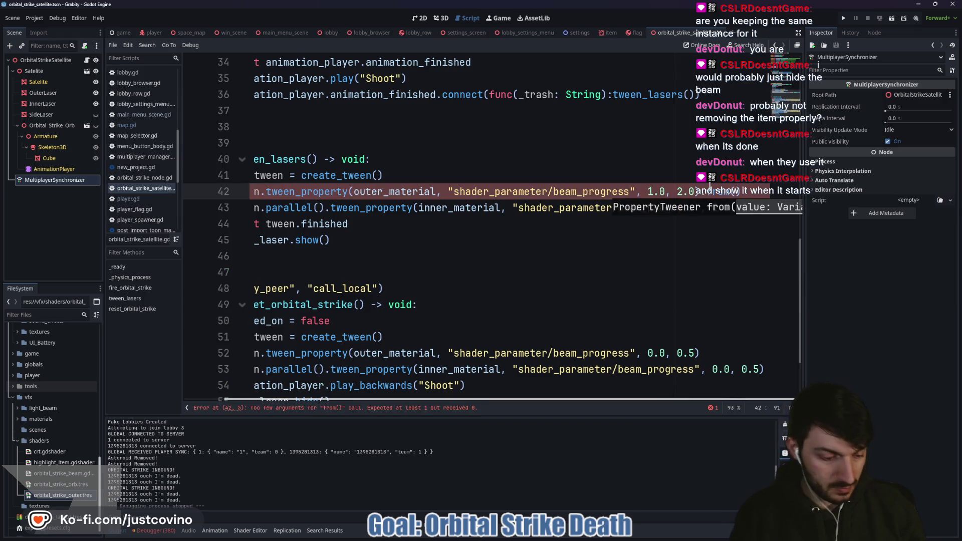
text(0.0)
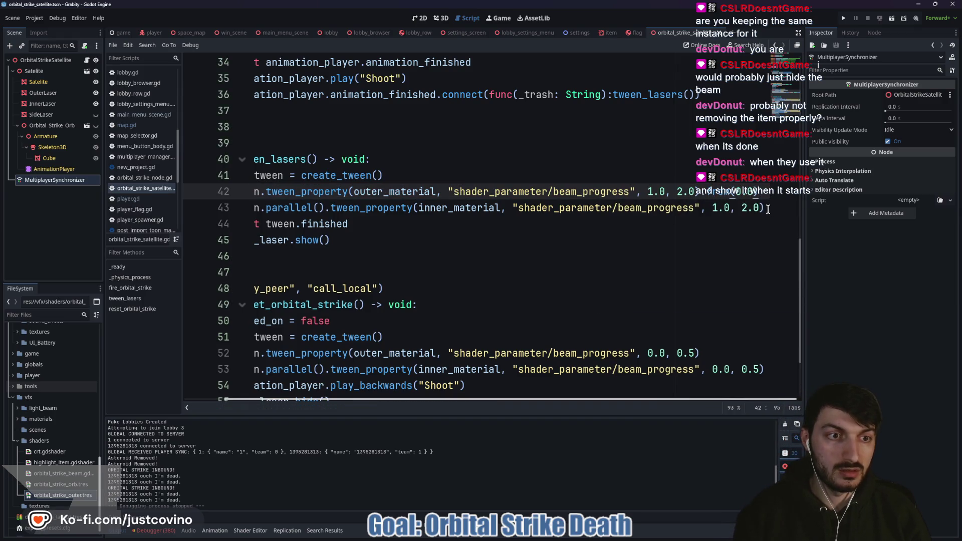
Step: Append .from(0.0) to the inner beam_progress tween_property call on line 43
click(767, 209)
text(.from()
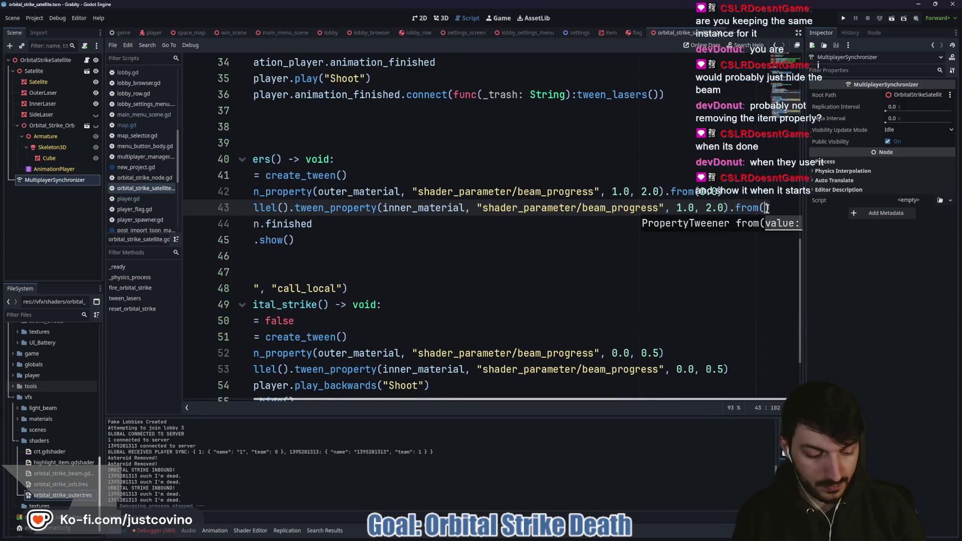
text(0.0)
key(Up)
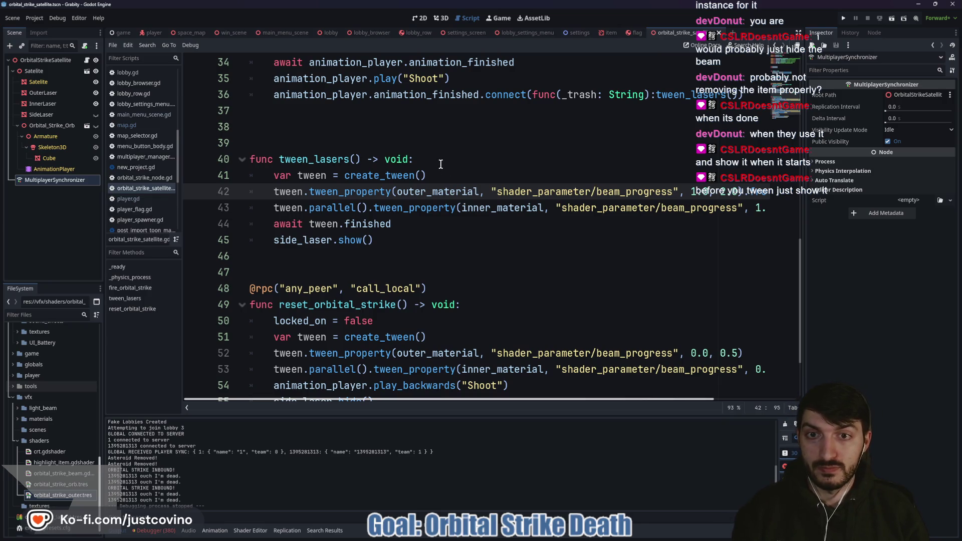
scroll(442, 166, down, 2)
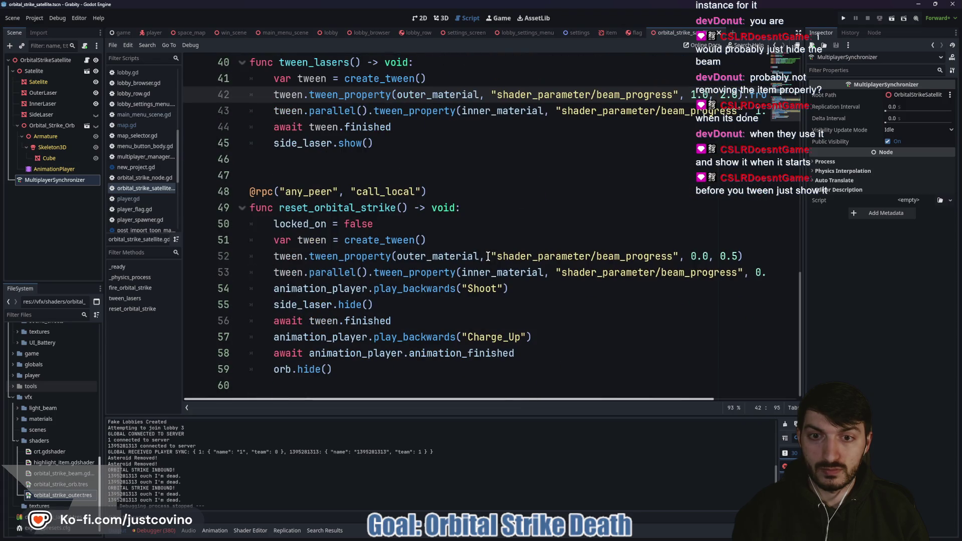
Step: Add outer_laser.hide() and inner_laser.hide() after orb.hide() in reset_orbital_strike
click(350, 369)
key(Return)
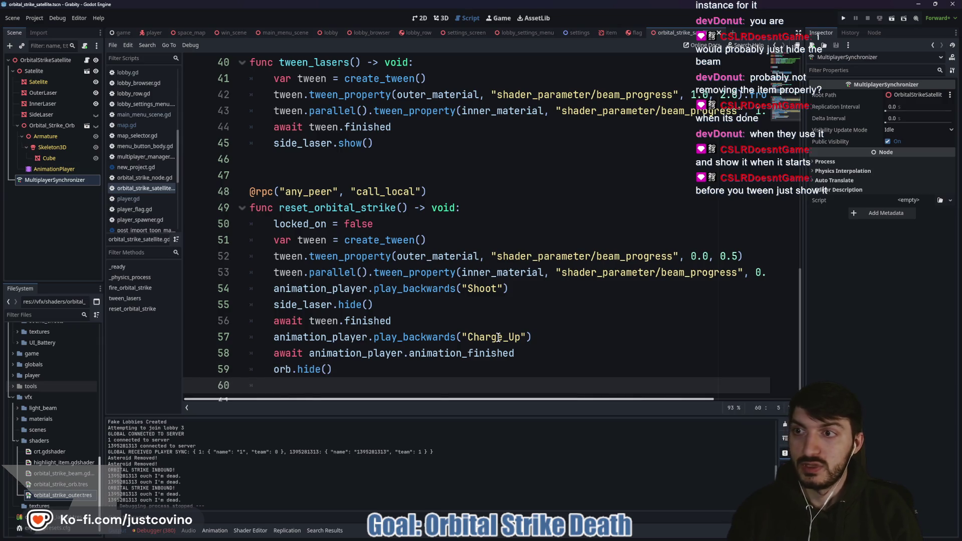
text(out)
key(Return)
text(.hide)
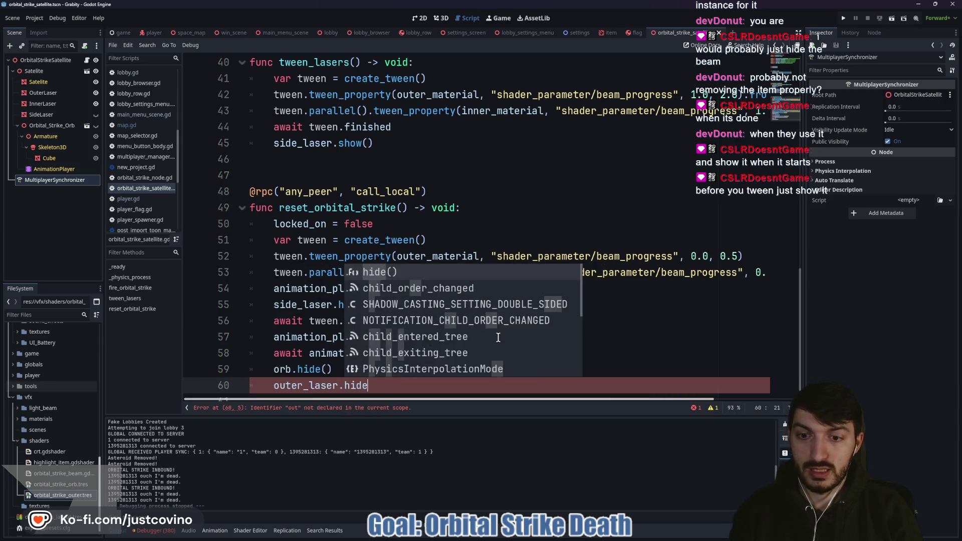
key(Return)
key(Return)
text(inne)
key(Return)
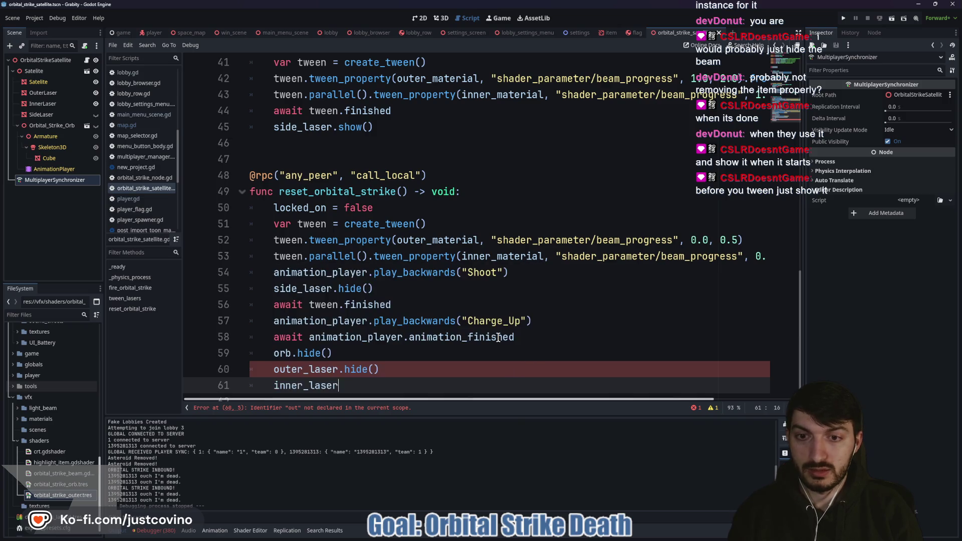
text(.hide)
key(Return)
Step: Add outer_laser.show() and inner_laser.show() right after create_tween() in tween_lasers
scroll(475, 289, up, 3)
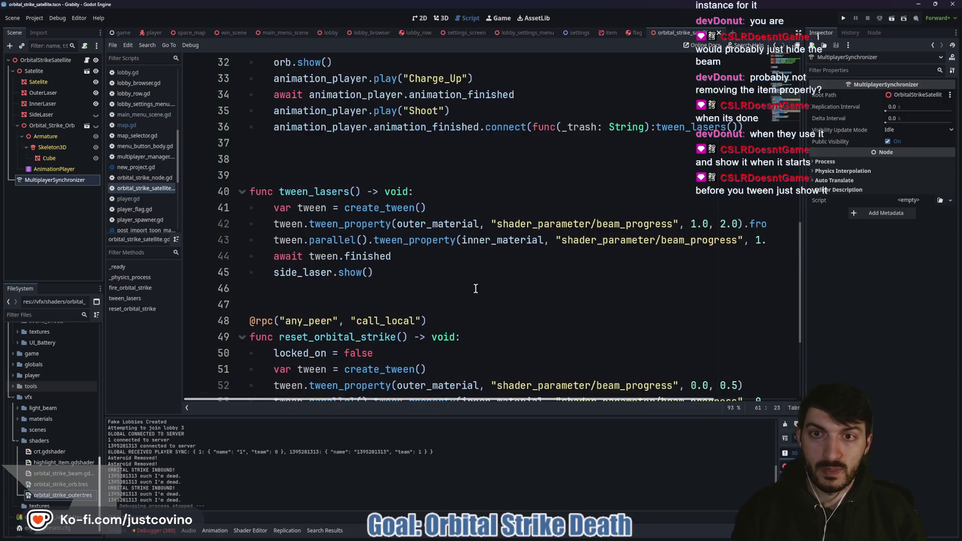
click(451, 209)
key(Return)
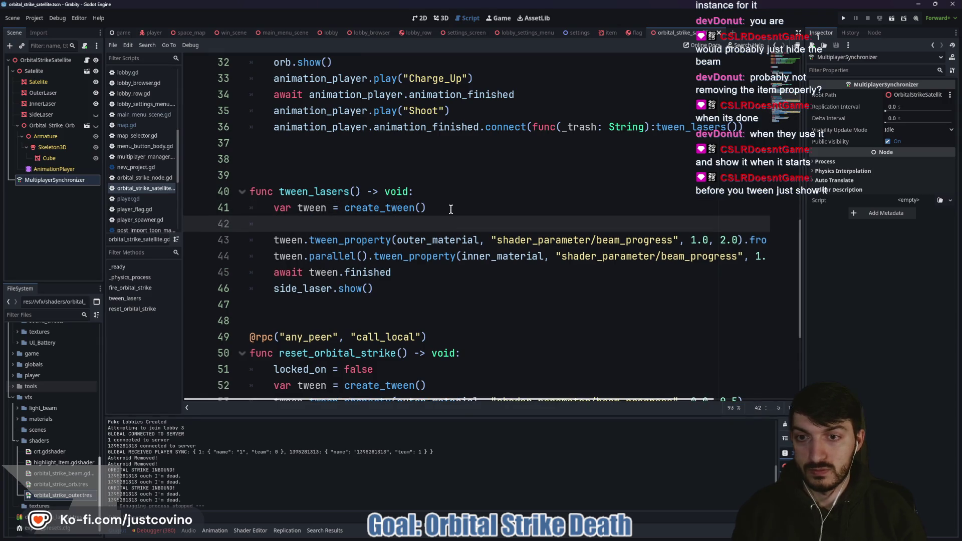
text(outer)
key(Return)
text(.sho)
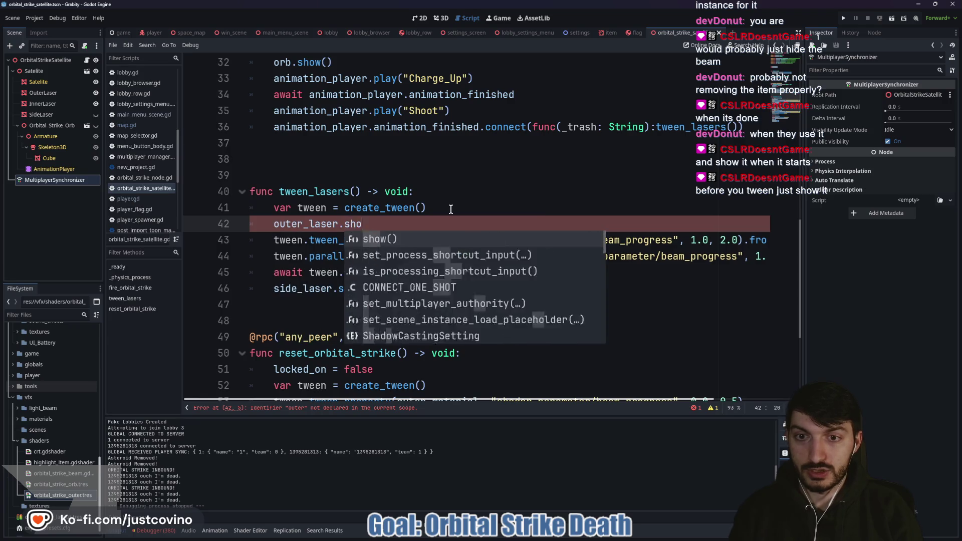
key(Return)
key(Return)
text(inne)
key(Return)
text(.)
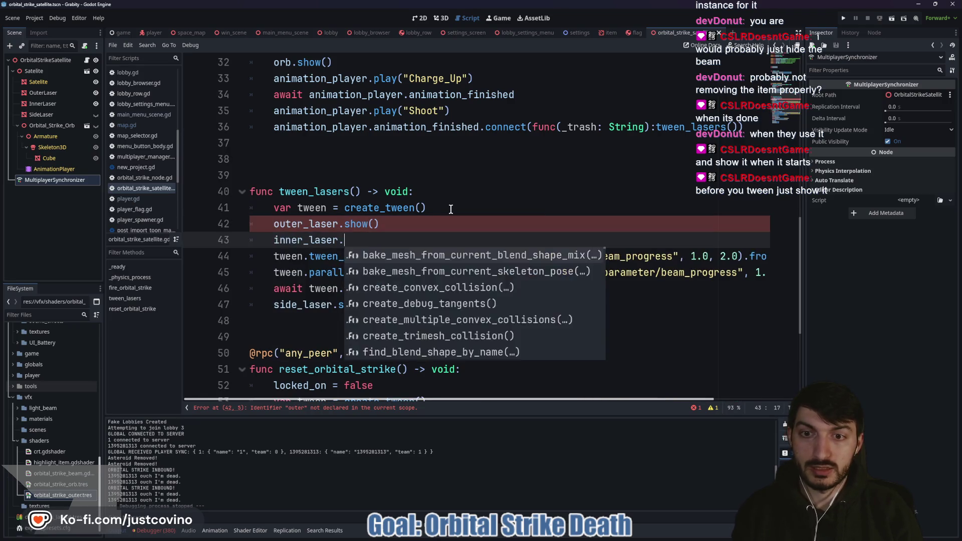
text(show())
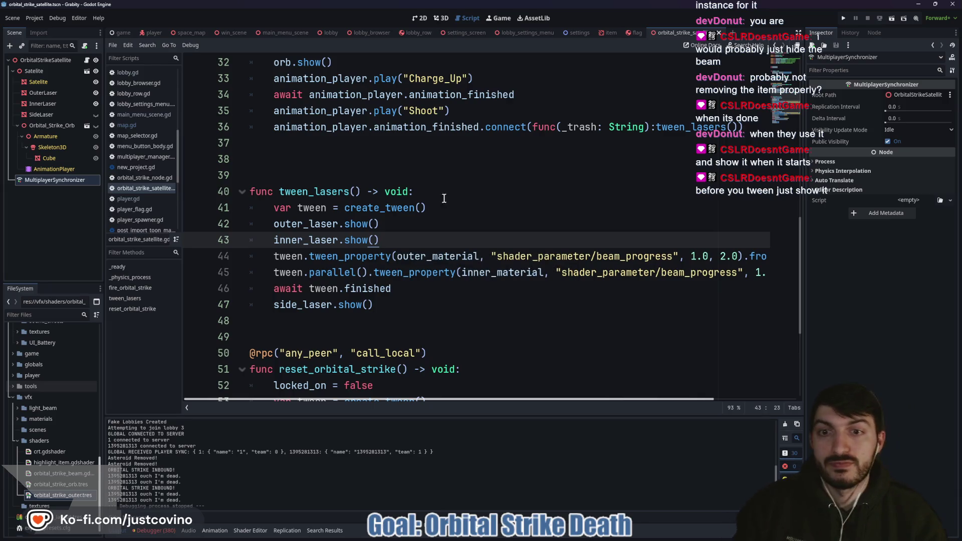
Step: Run the project in two windows, host and join a lobby, and ready up the players
click(843, 19)
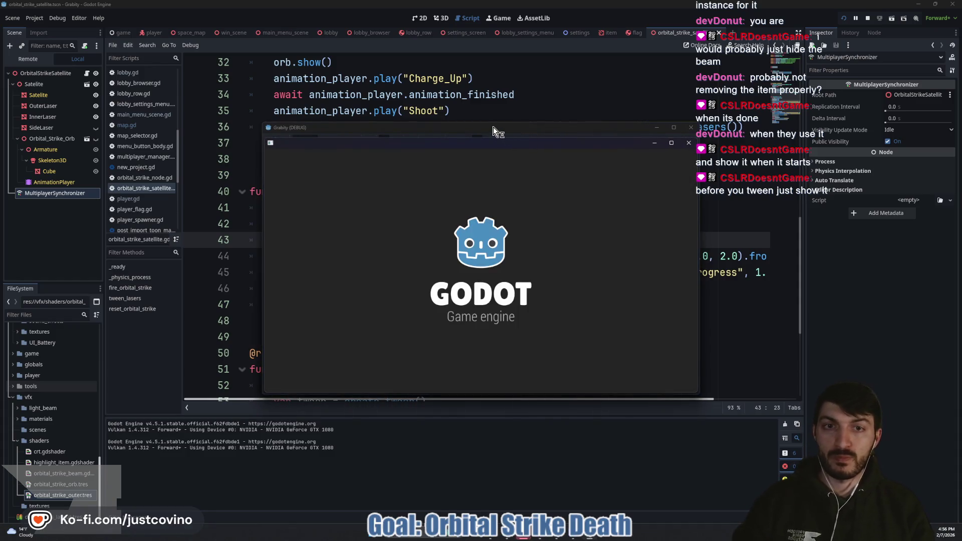
mouse_move(493, 127)
mouse_down()
mouse_move(349, 138)
mouse_move(213, 166)
mouse_up()
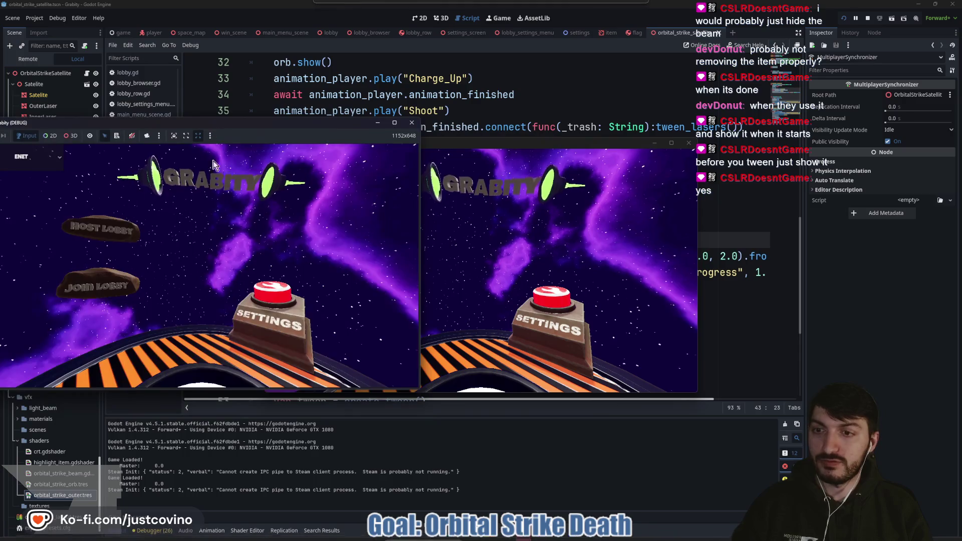
click(100, 228)
click(211, 217)
drag(621, 146, 643, 118)
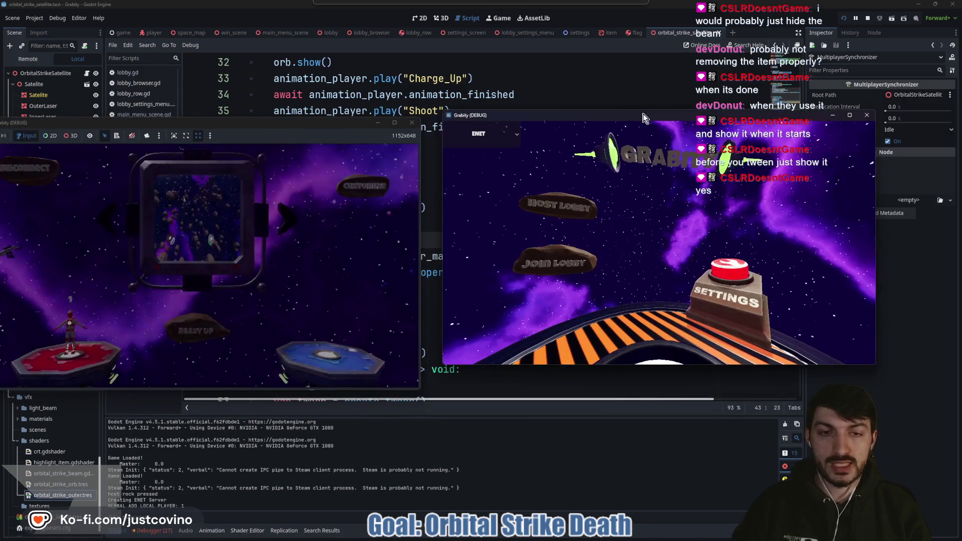
click(569, 267)
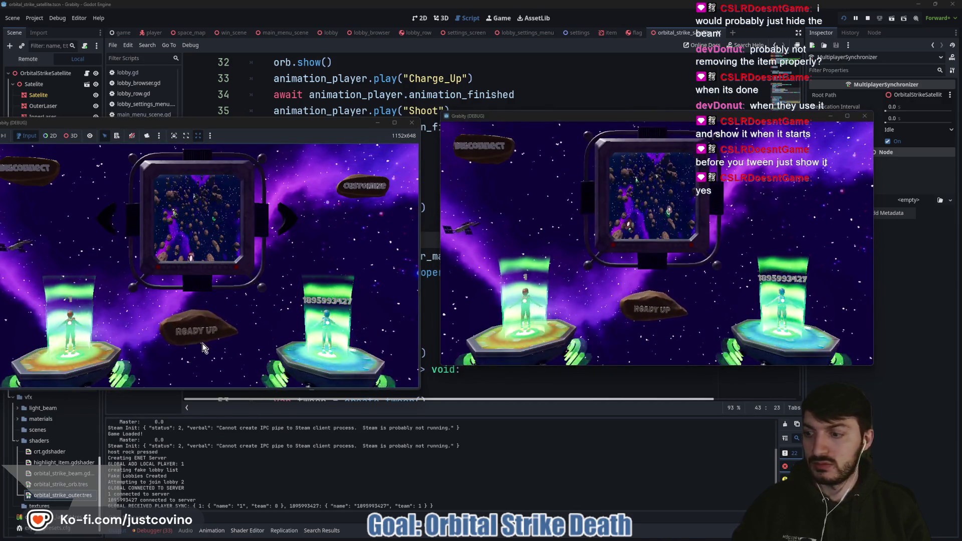
click(203, 344)
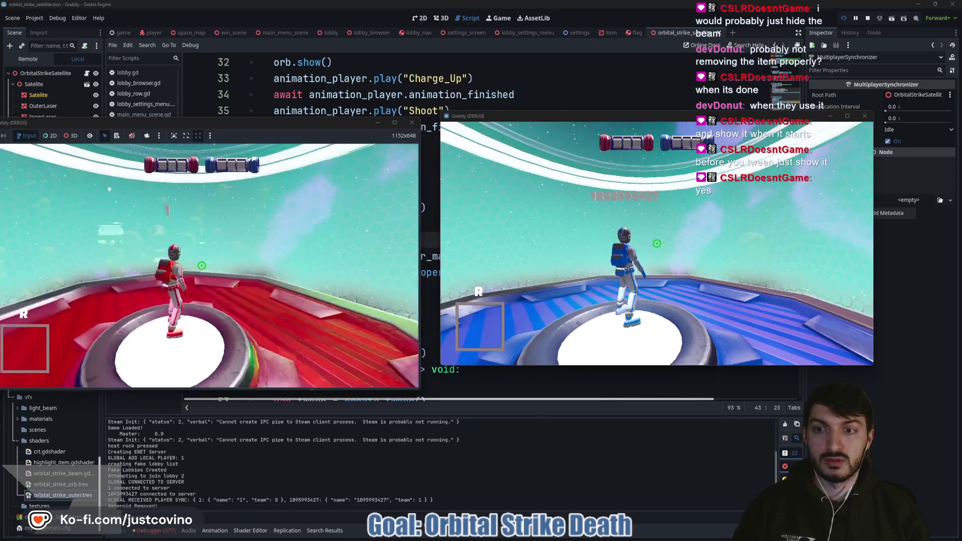
key(super)
key(super)
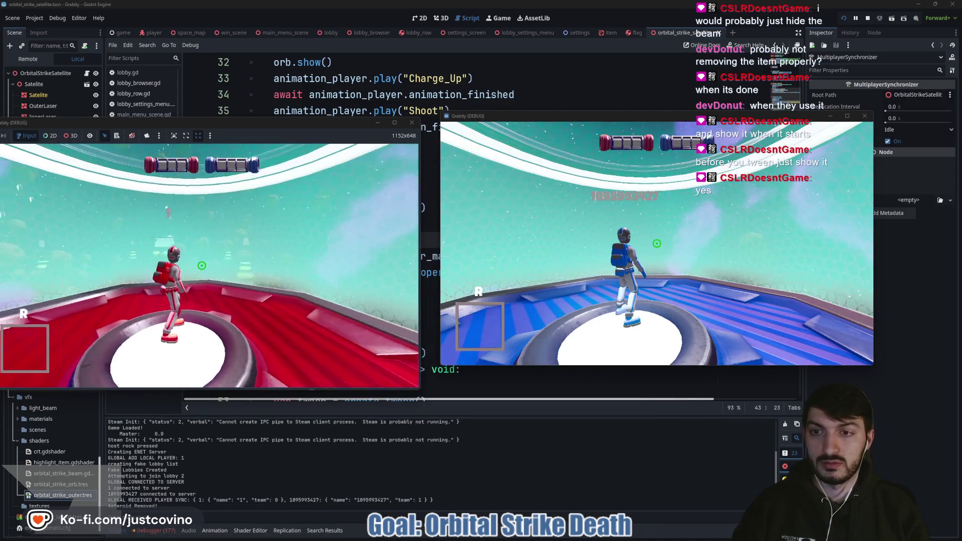
drag(335, 123, 367, 112)
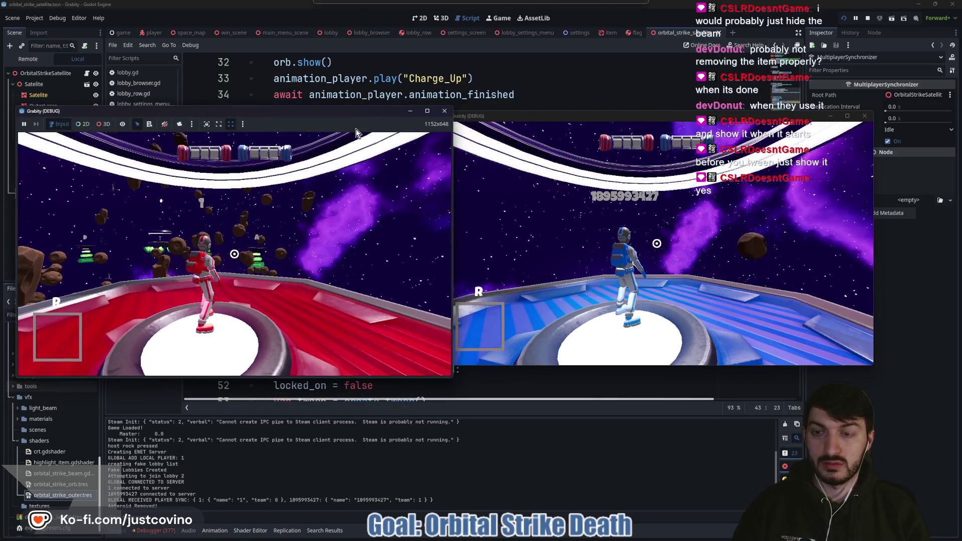
Step: Give the red player an orbital strike with the CHEAT_ITEM ORBITAL_STRIKE console command
key(grave)
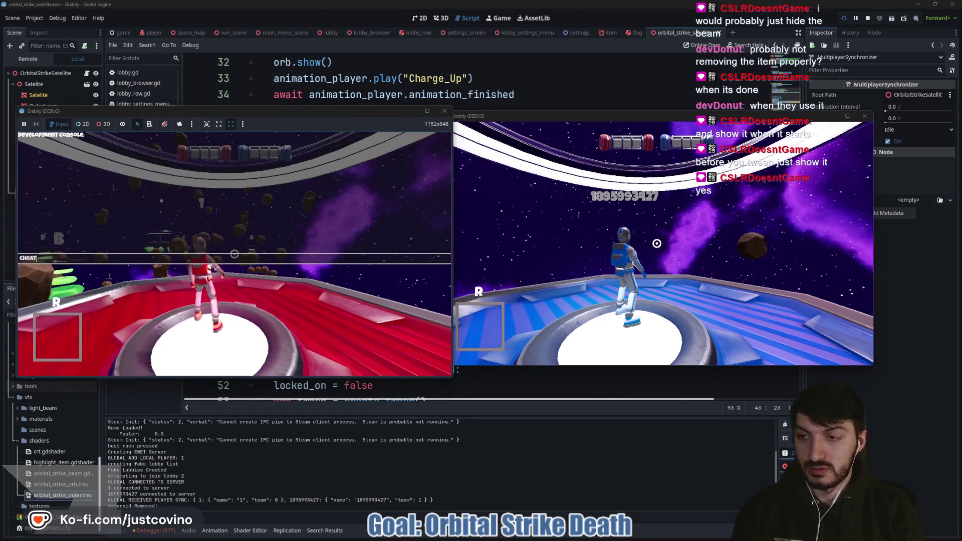
text(_item orbital_laser)
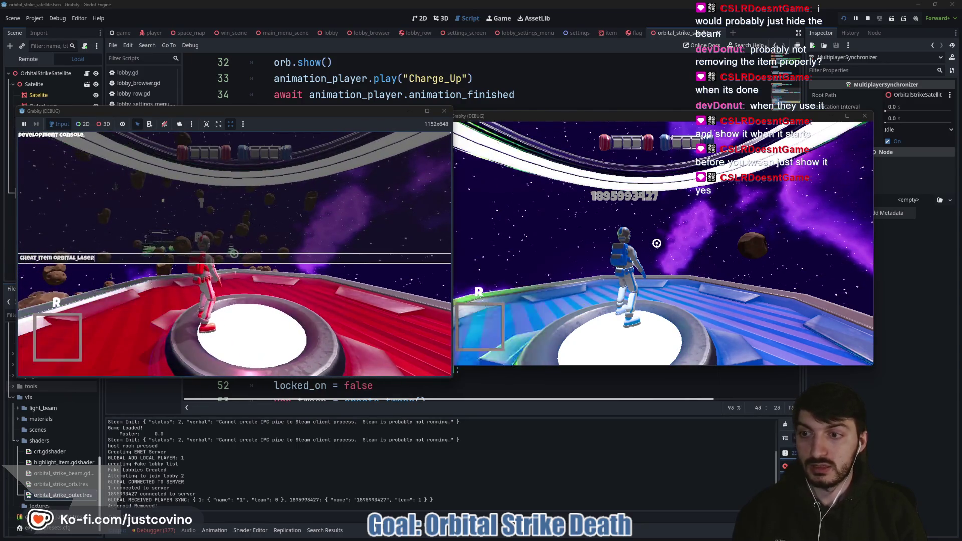
key(Return)
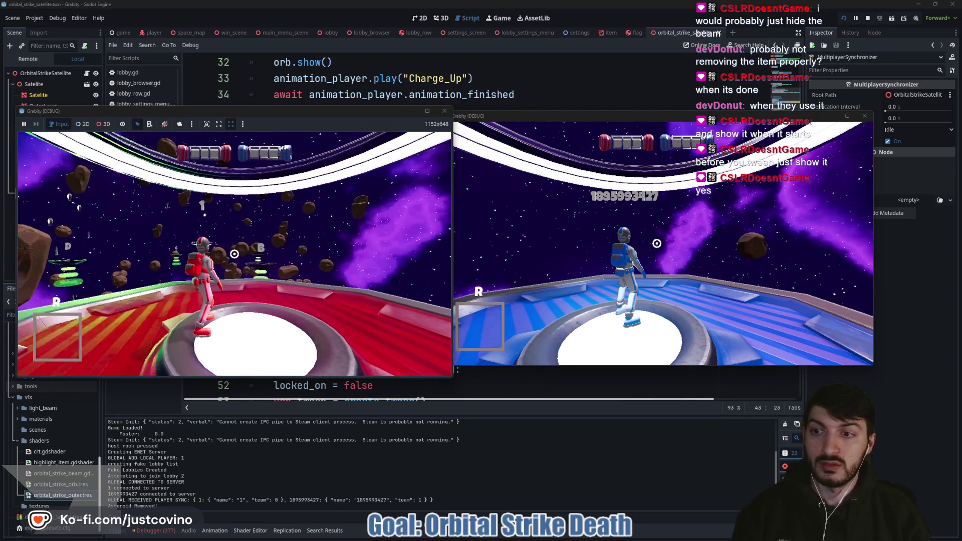
key(quoteleft)
key(Up)
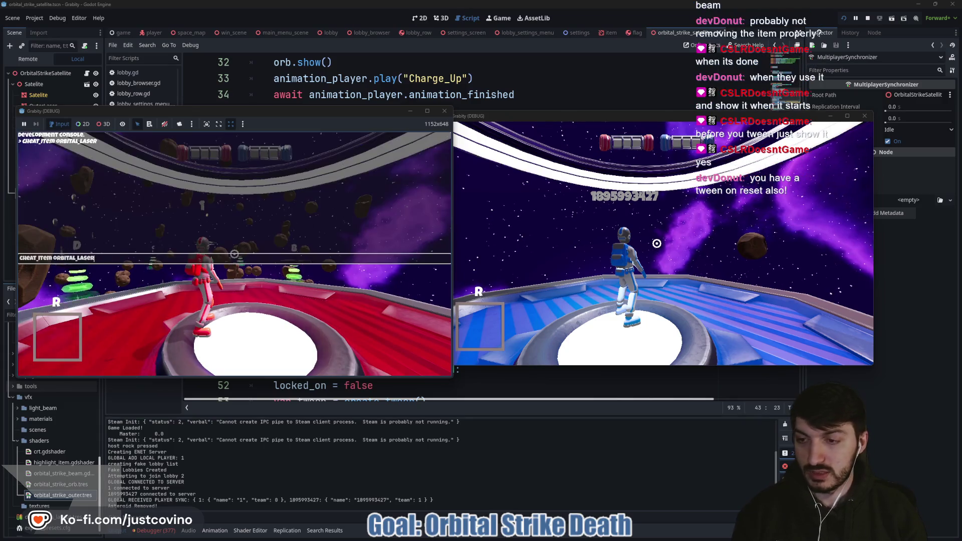
text(stri)
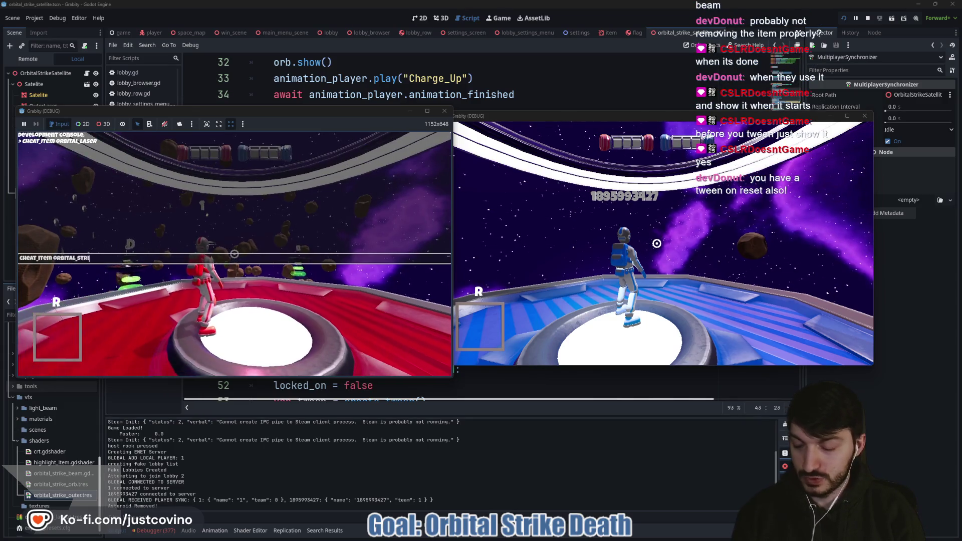
key(quoteleft)
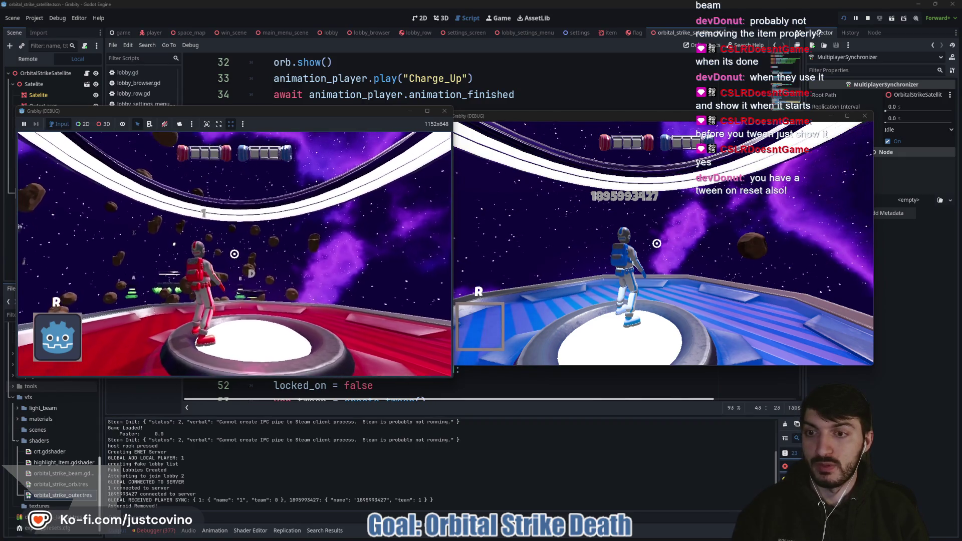
Step: Fire the orbital strike twice at the blue player, then stop both games with F8
click(234, 254)
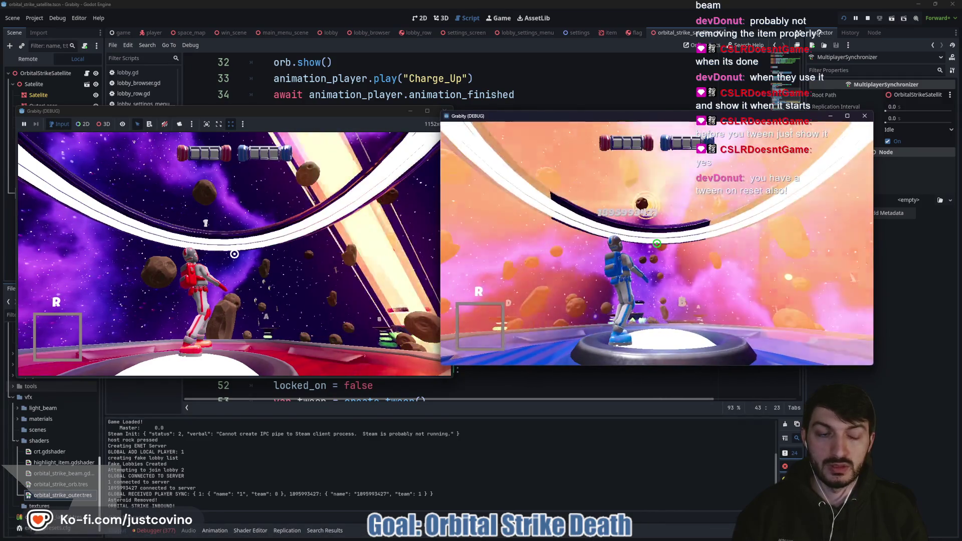
click(332, 247)
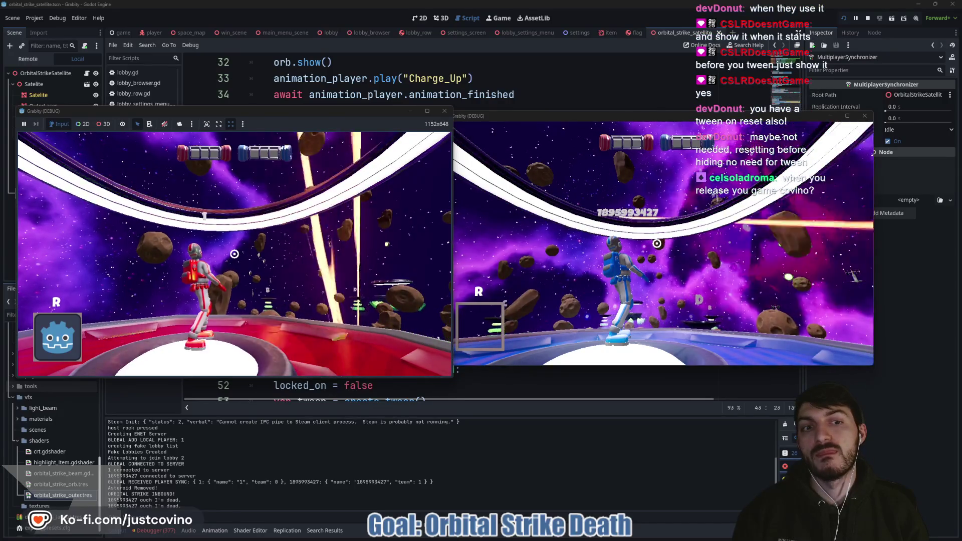
click(233, 254)
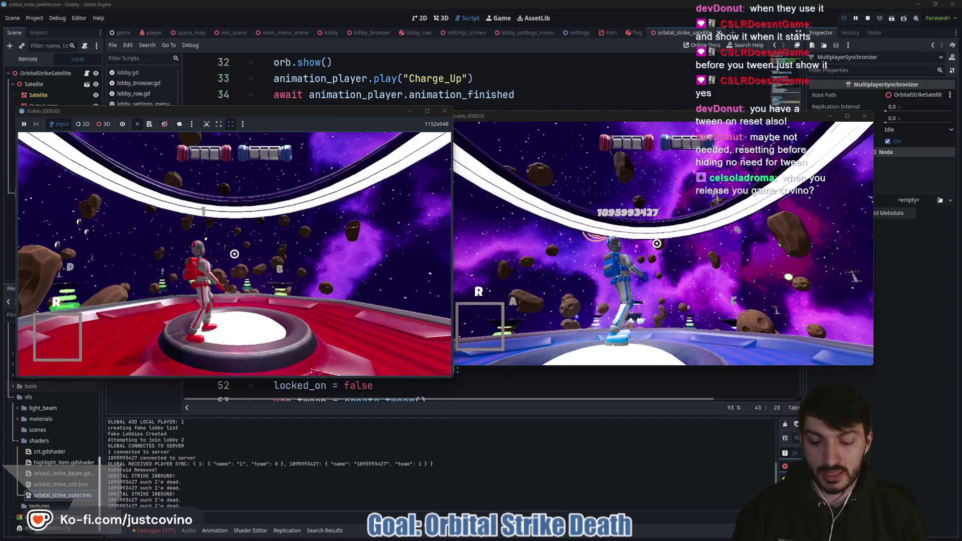
key(F8)
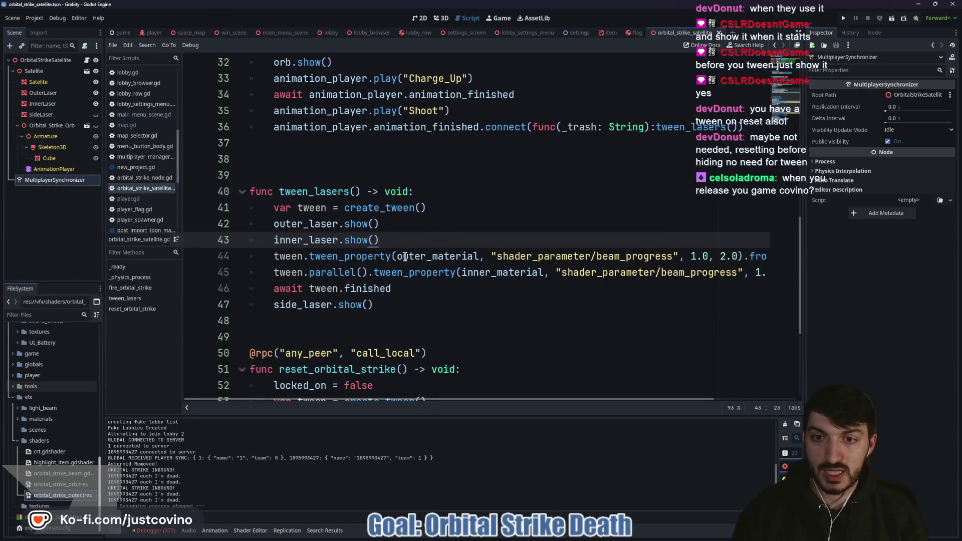
Step: Try adding side_laser.show() in tween_lasers, then delete it again
key(Return)
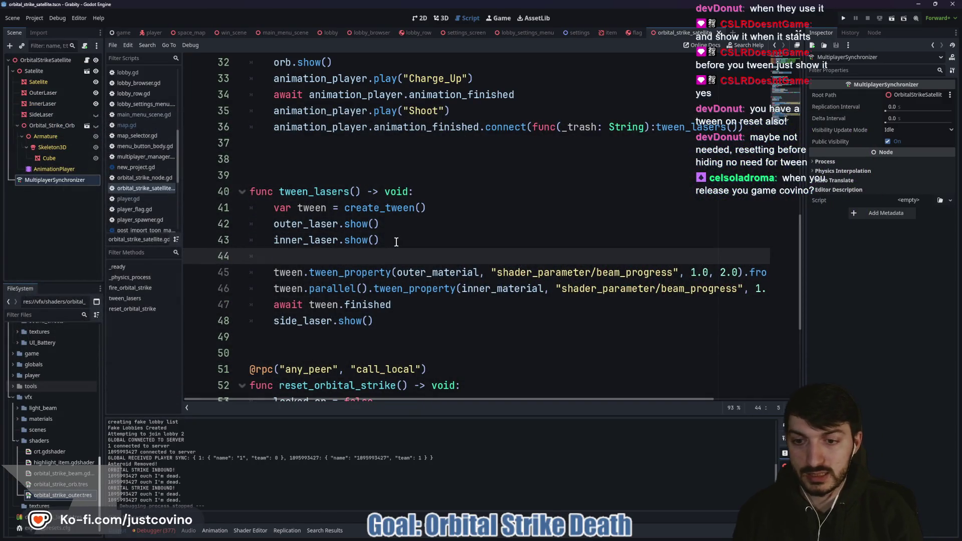
text(si)
key(Return)
text(.show()
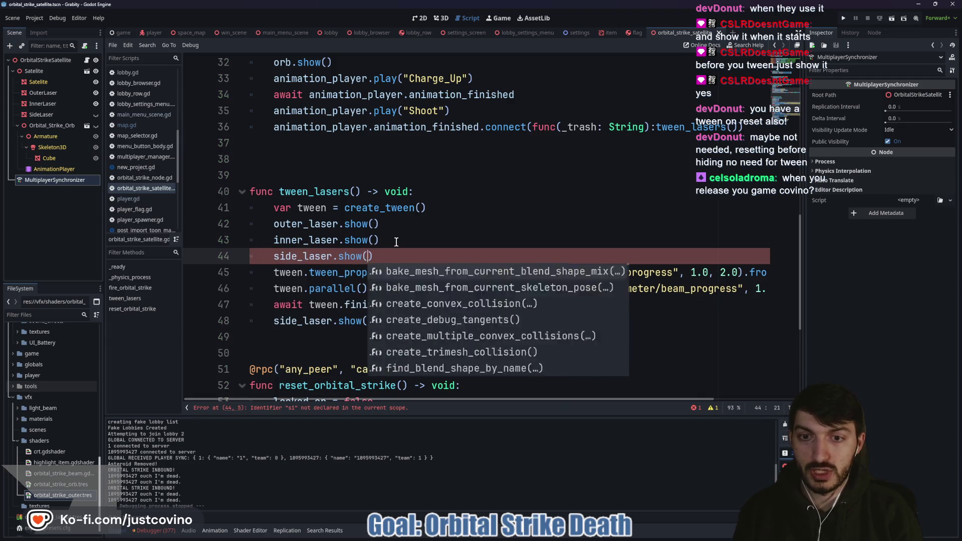
text())
click(220, 260)
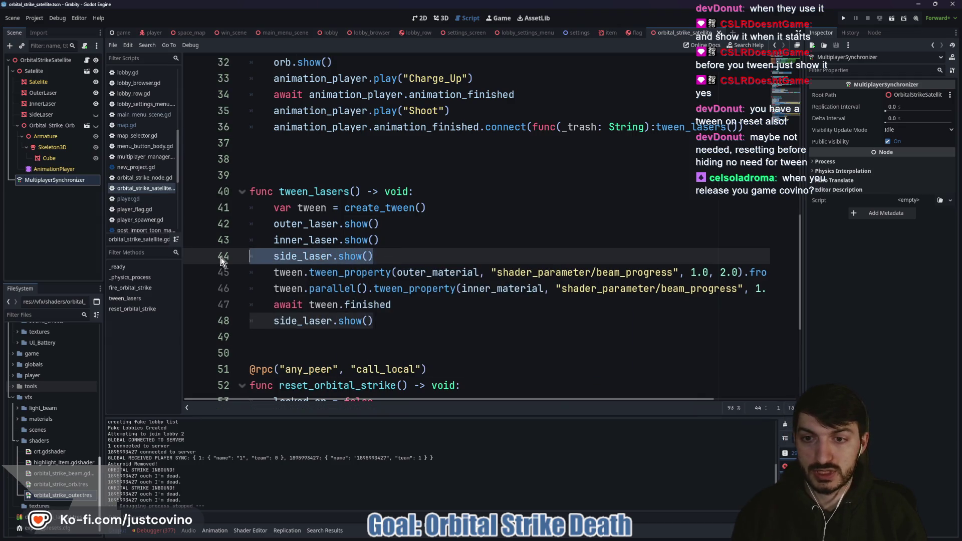
key(BackSpace)
Step: Add side_laser.hide() after inner_laser.hide() in reset_orbital_strike
scroll(351, 325, down, 4)
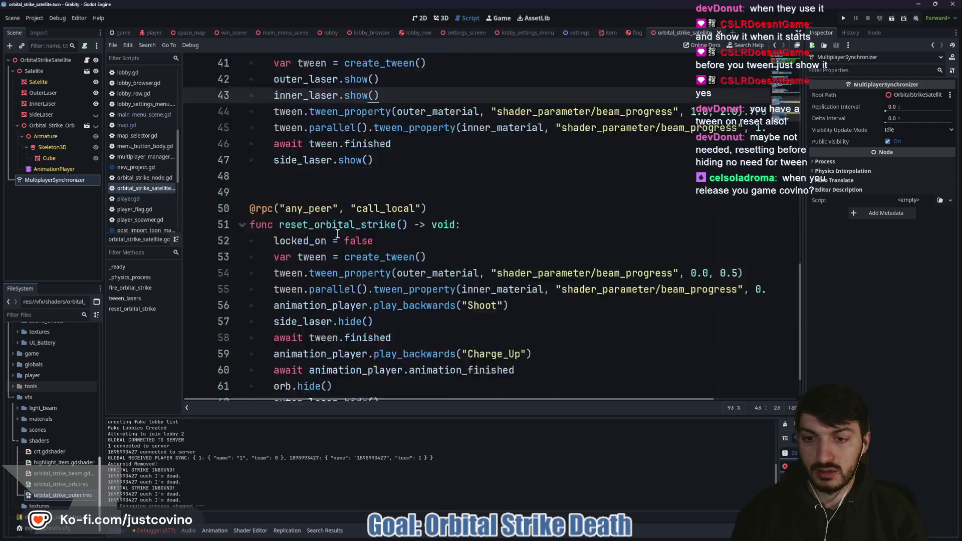
click(395, 371)
key(Return)
text(s)
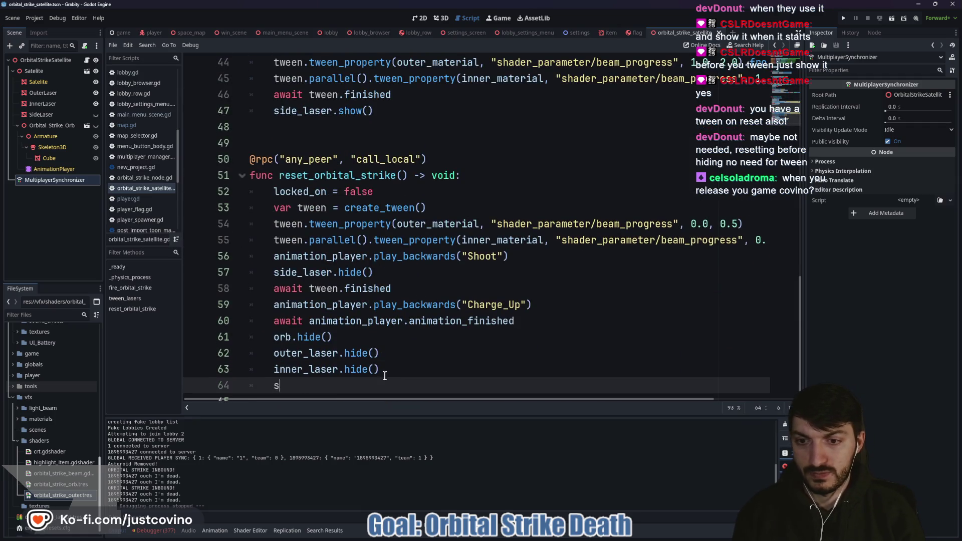
text(ide_laser.hide)
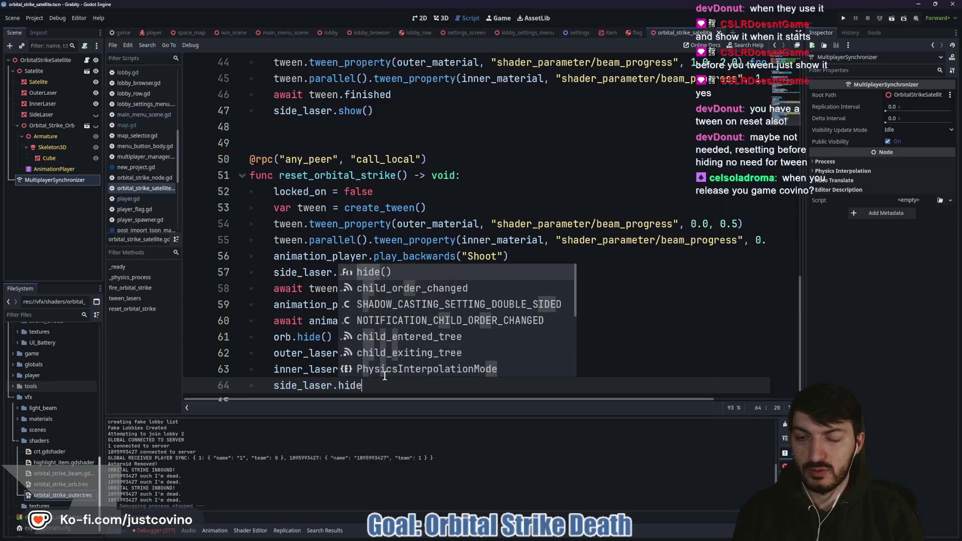
key(Return)
Step: Delete the 'await tween.finished' and 'await animation_player.animation_finished' lines from reset_orbital_strike
click(379, 274)
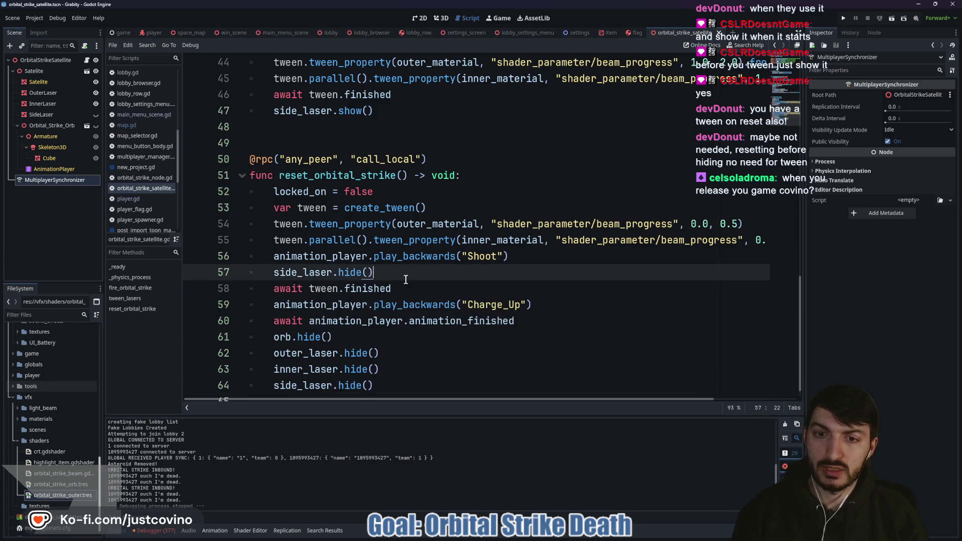
key(Down)
drag(308, 291, 251, 291)
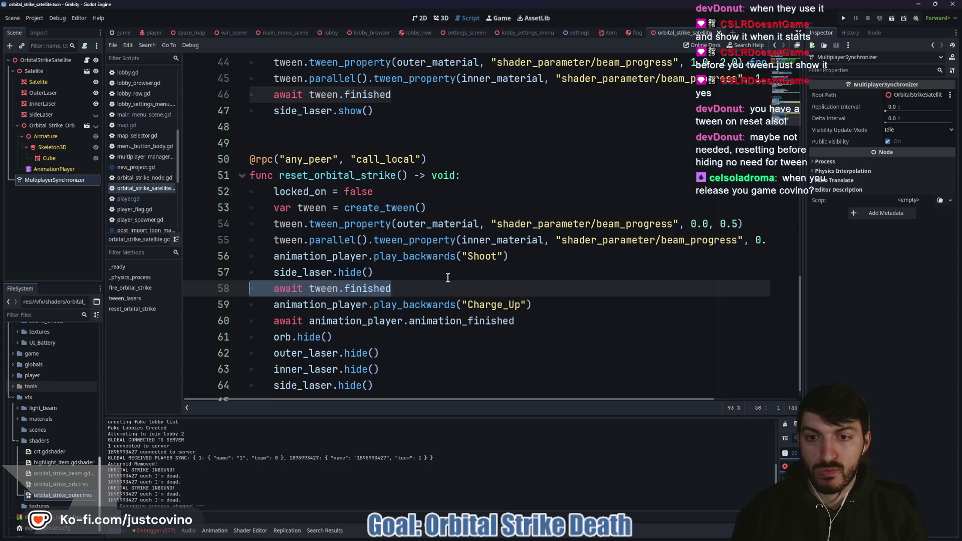
key(BackSpace)
key(BackSpace)
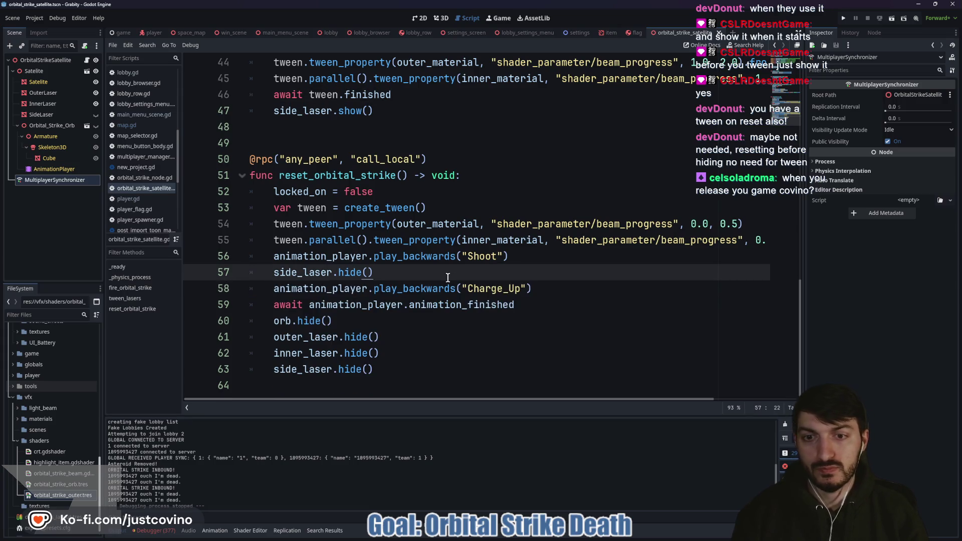
drag(532, 305, 260, 307)
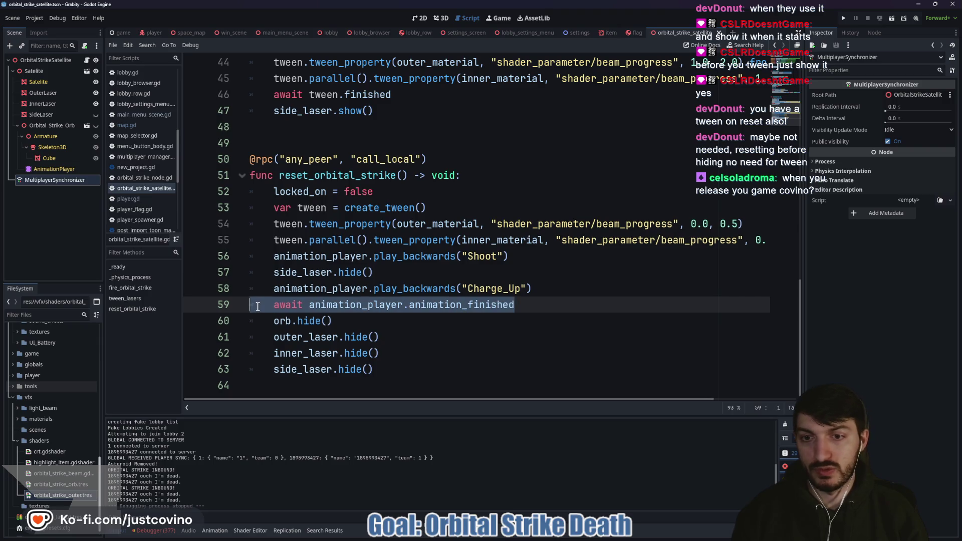
key(BackSpace)
key(BackSpace)
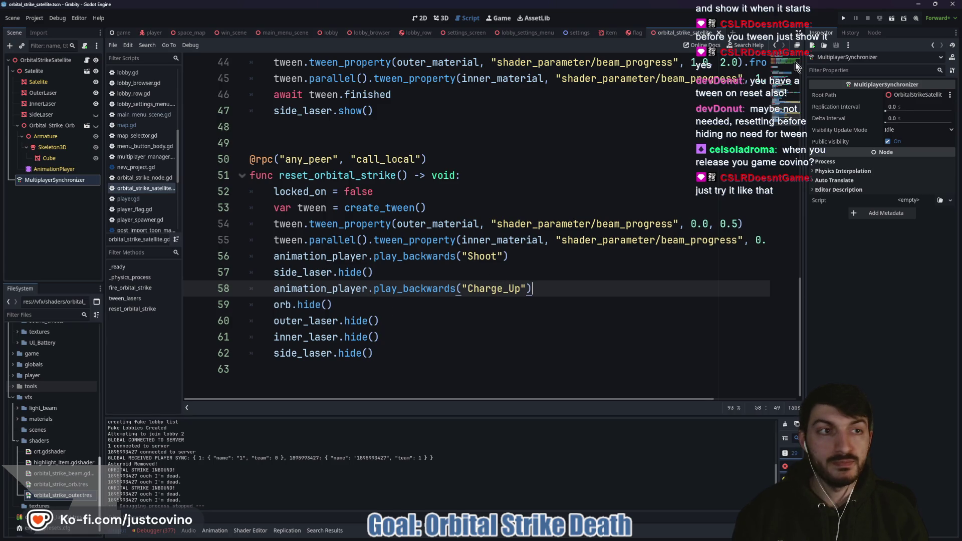
Step: Launch the two-window test, join and ready both players, start the match, then stop it
click(845, 17)
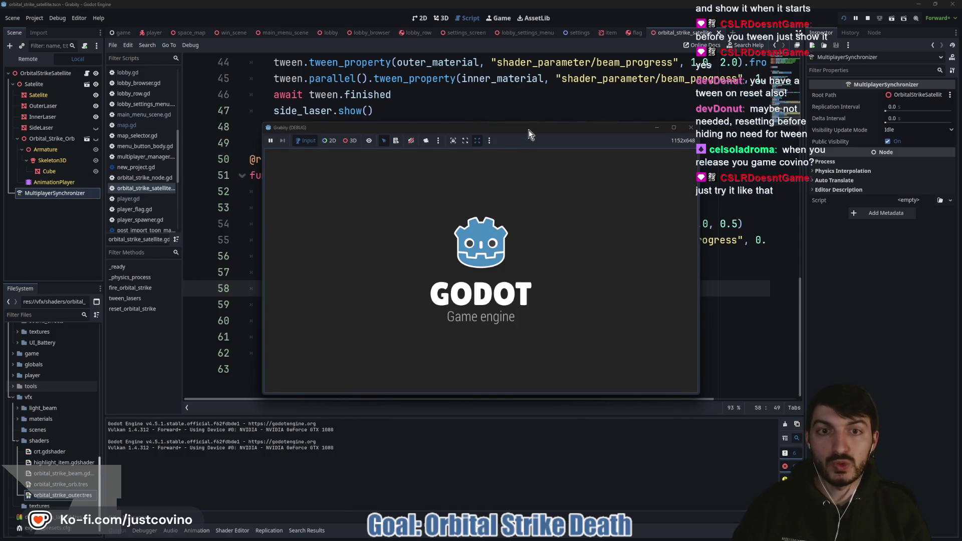
click(159, 227)
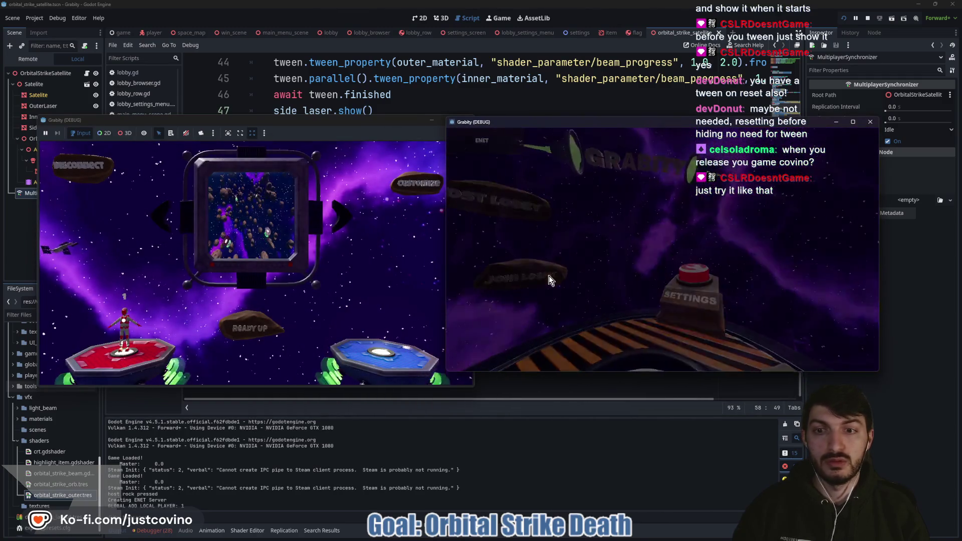
click(549, 276)
click(586, 258)
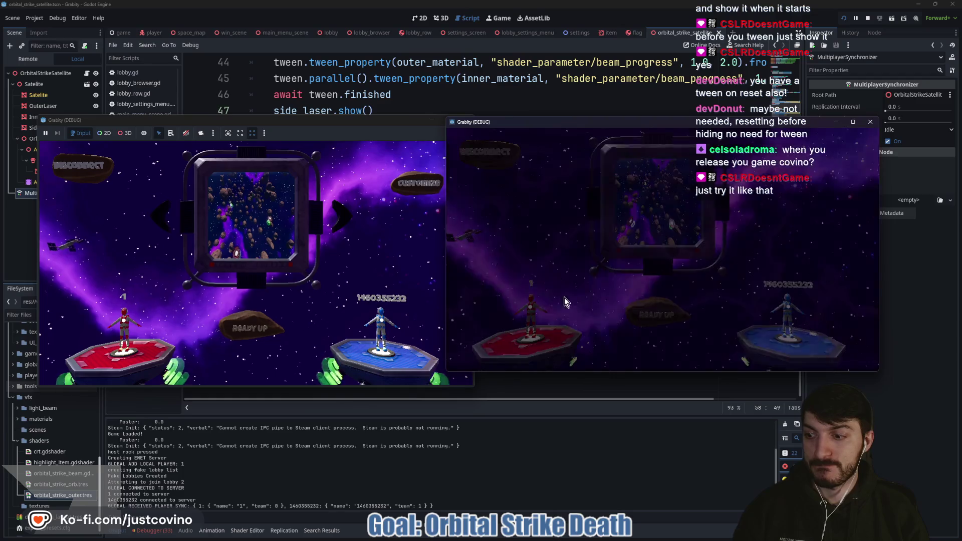
click(656, 315)
click(254, 319)
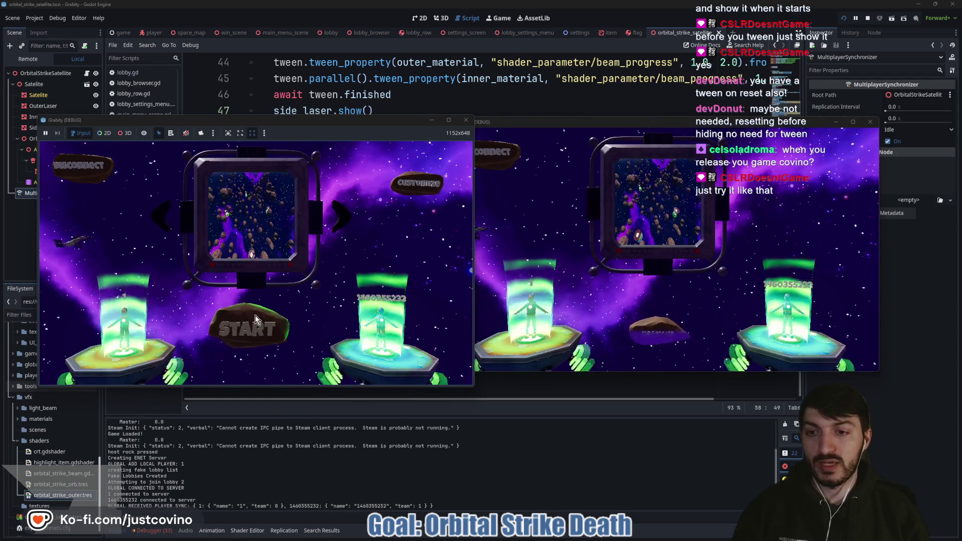
click(240, 331)
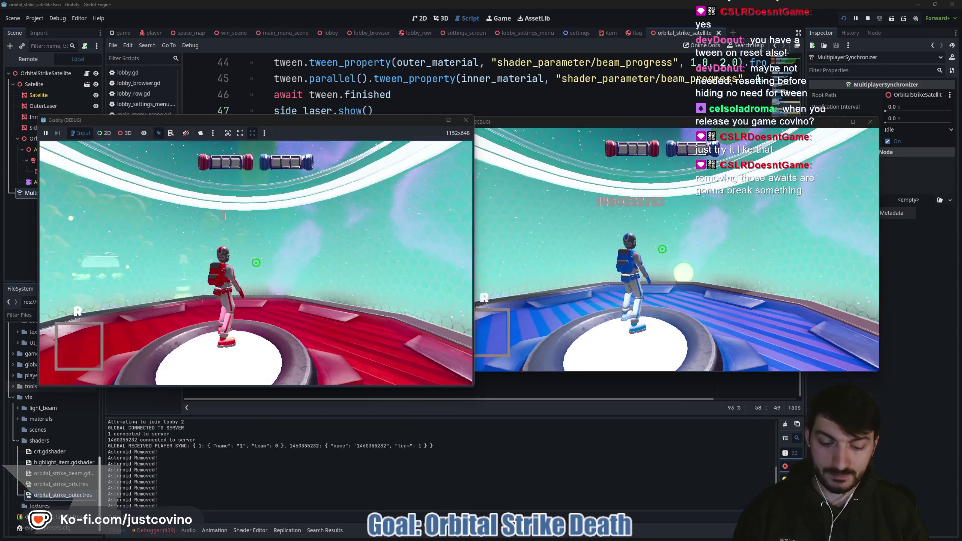
key(F8)
Step: Undo the deletion to restore the two await lines in reset_orbital_strike
click(464, 319)
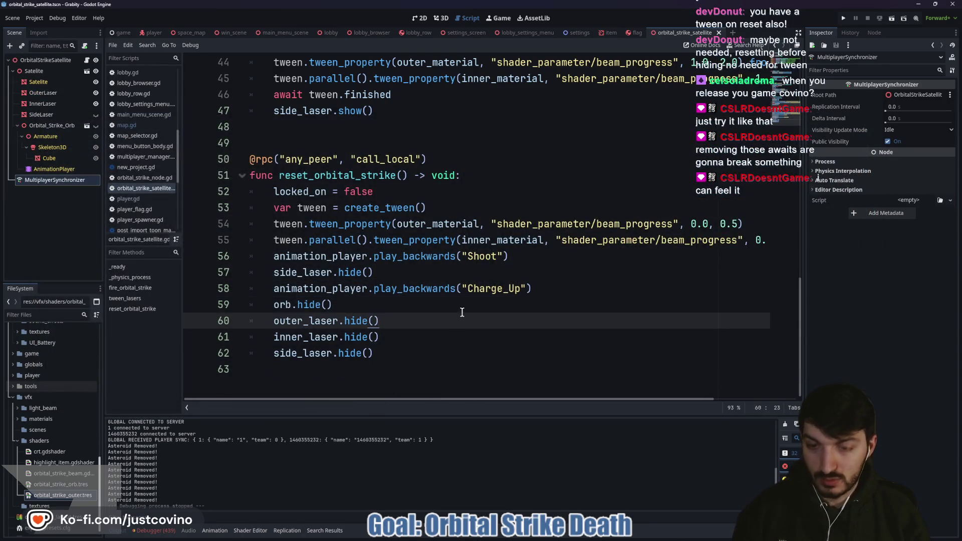
key(ctrl+z)
key(ctrl+z)
click(542, 303)
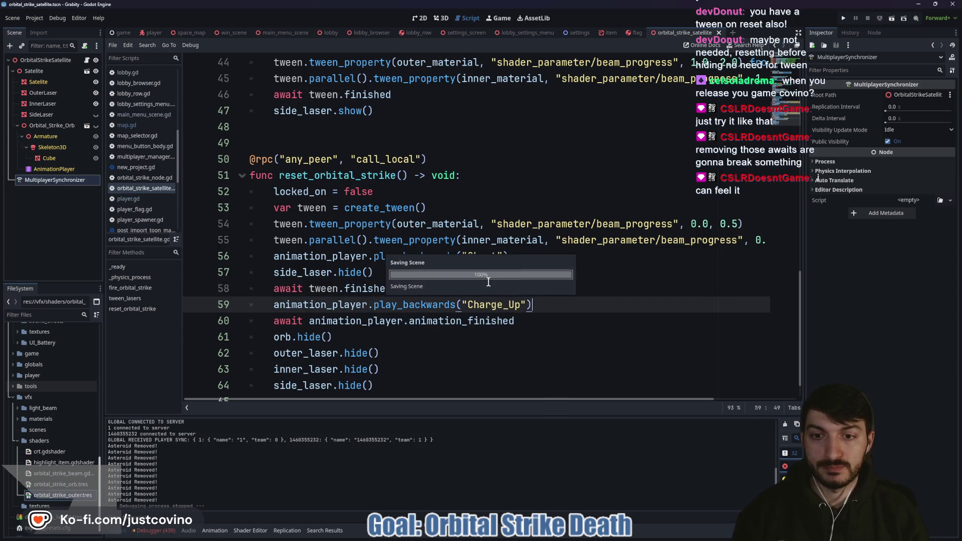
Step: Run the project, join the second player to the hosted lobby, ready both players and press START
click(842, 20)
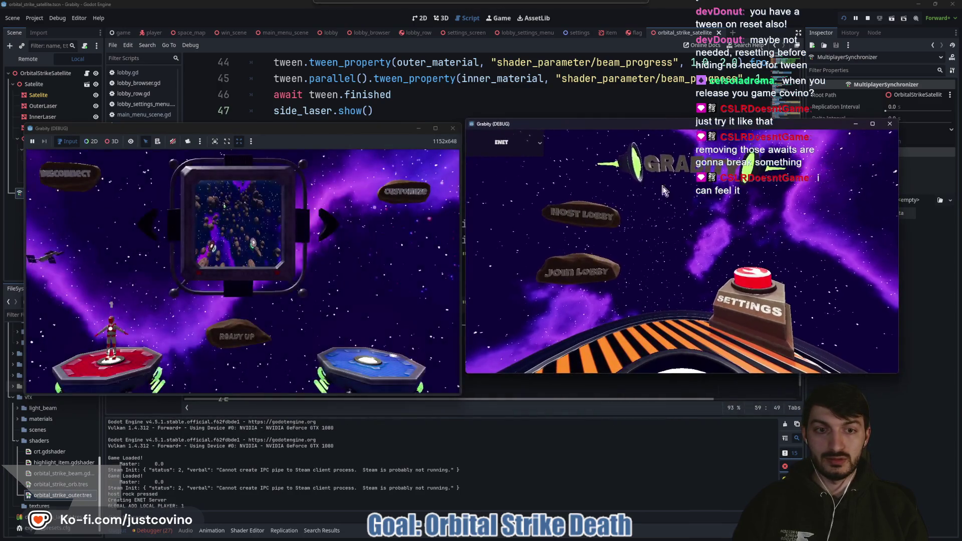
click(571, 275)
click(658, 311)
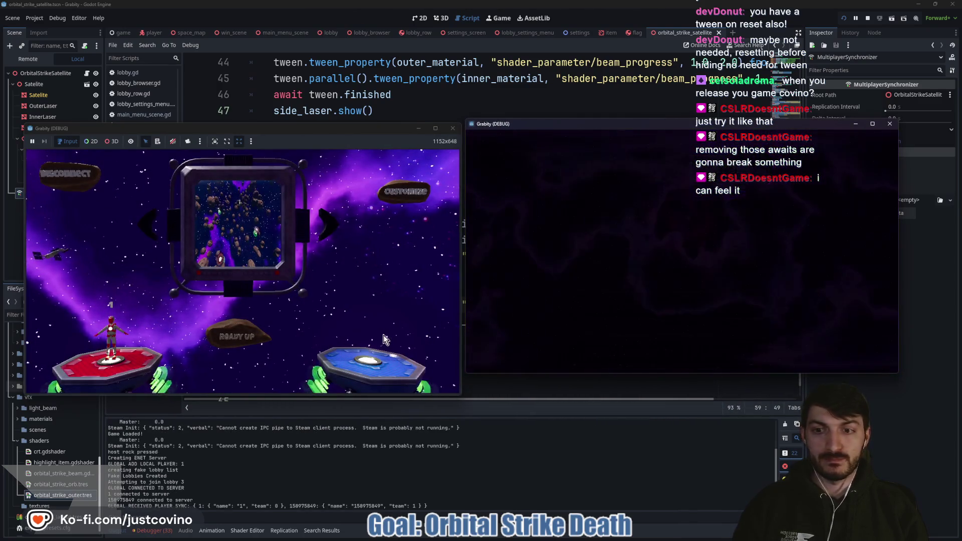
click(237, 336)
click(673, 317)
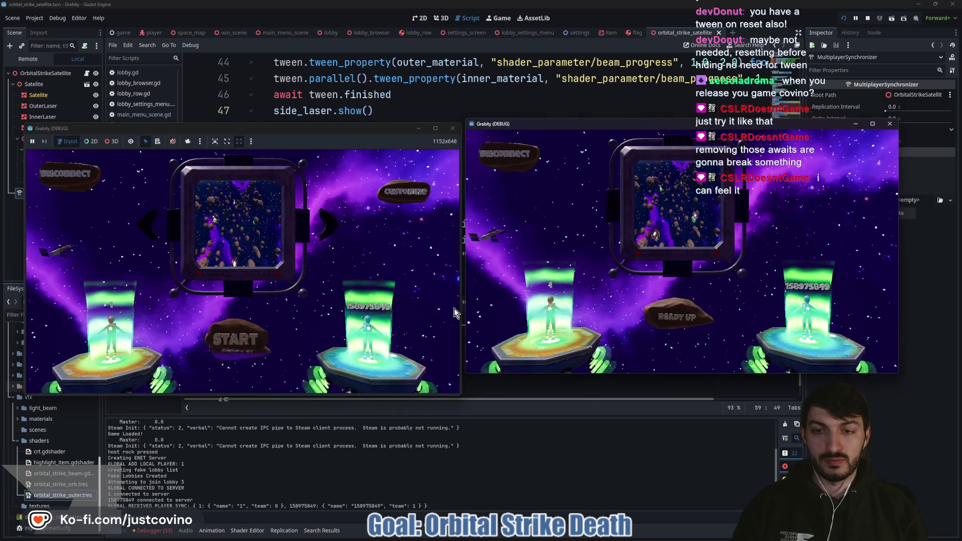
click(259, 331)
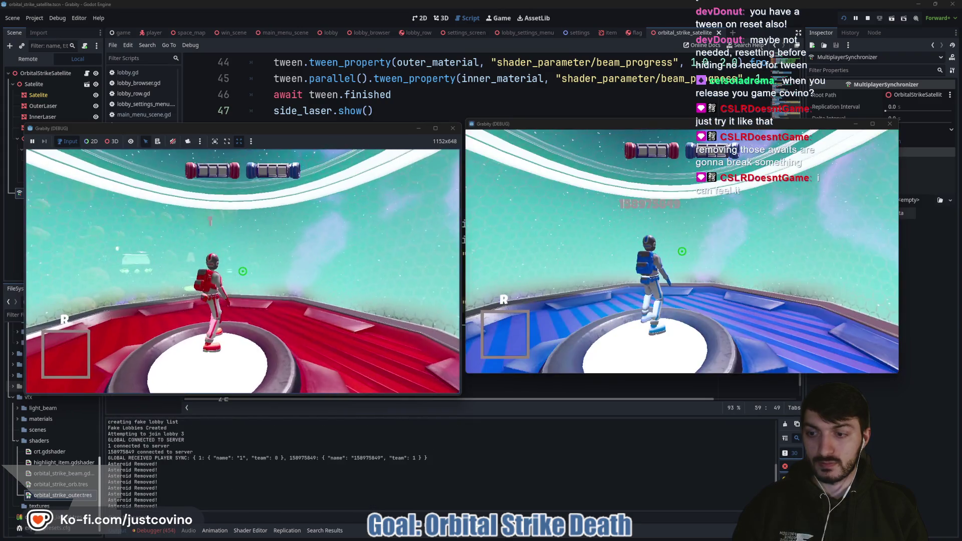
Step: Give the red player an orbital strike with cheat_item orbital_strike and use the item
key(grave)
text(c)
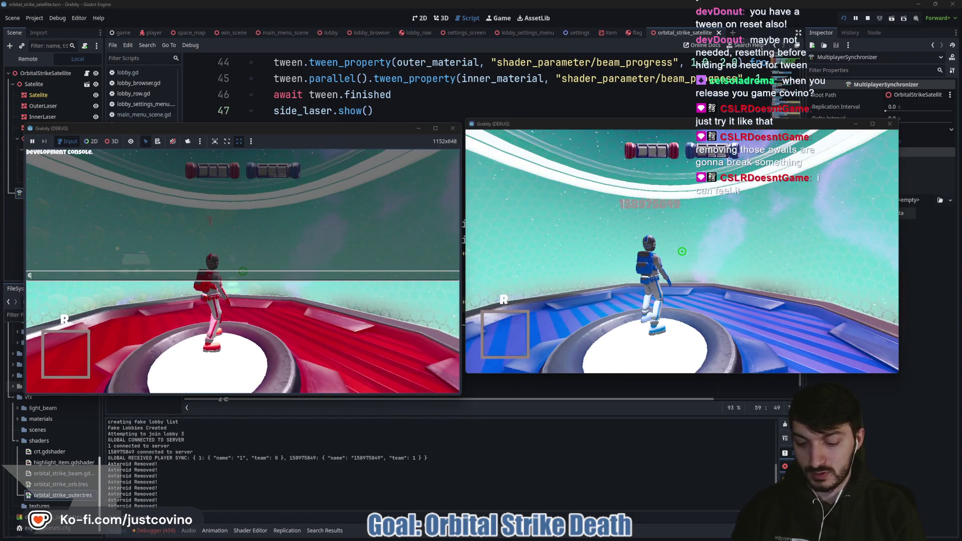
text(heat_item )
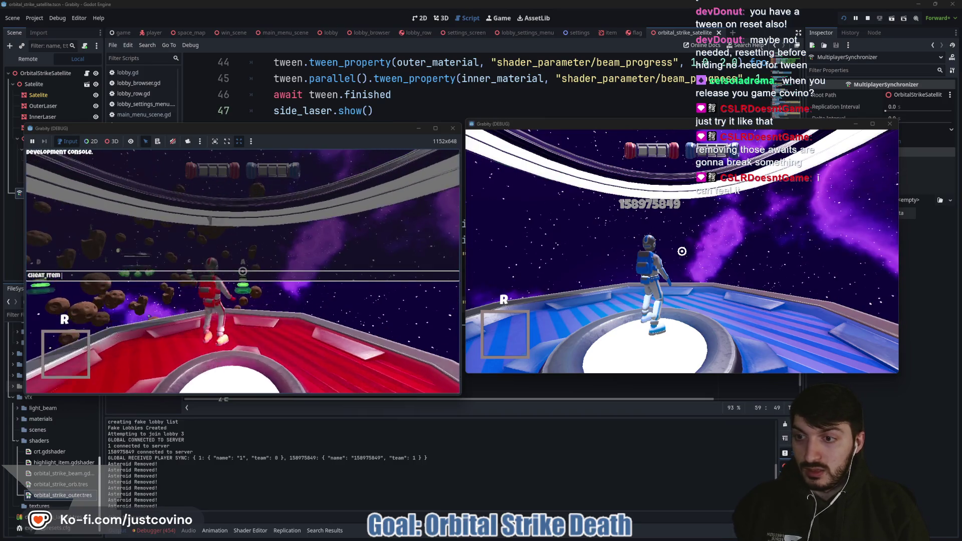
text(orbital_strike)
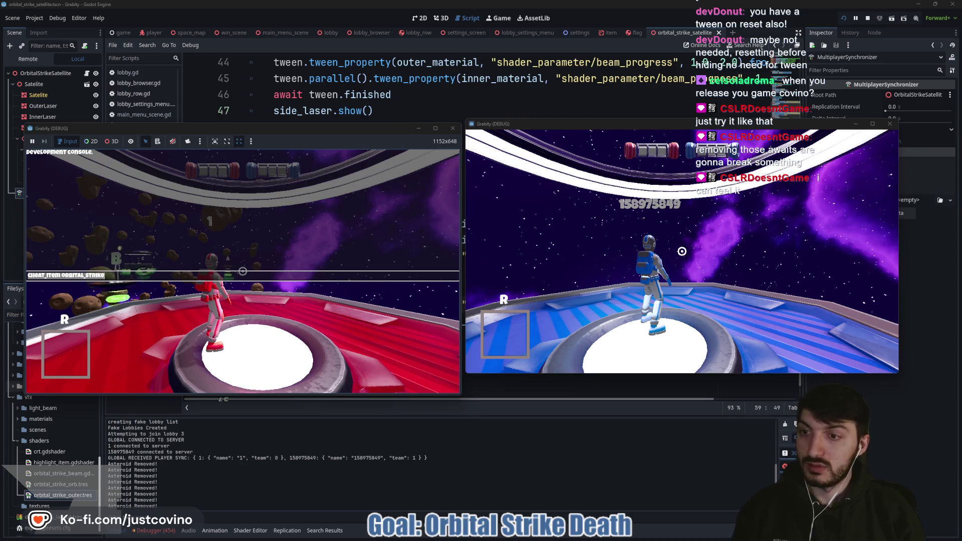
key(Return)
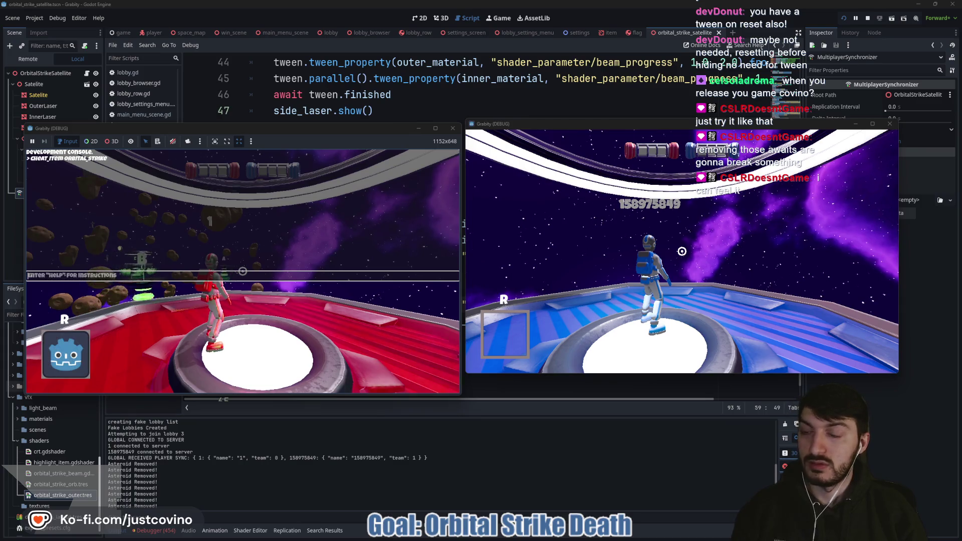
key(r)
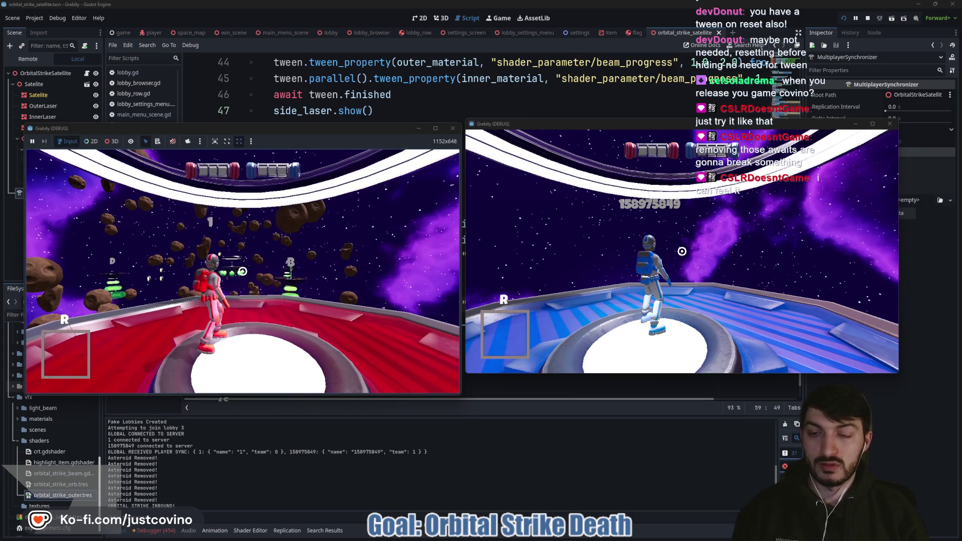
Step: Move the red player onto the platform and call in the orbital strike on the blue player
key(super)
key(super)
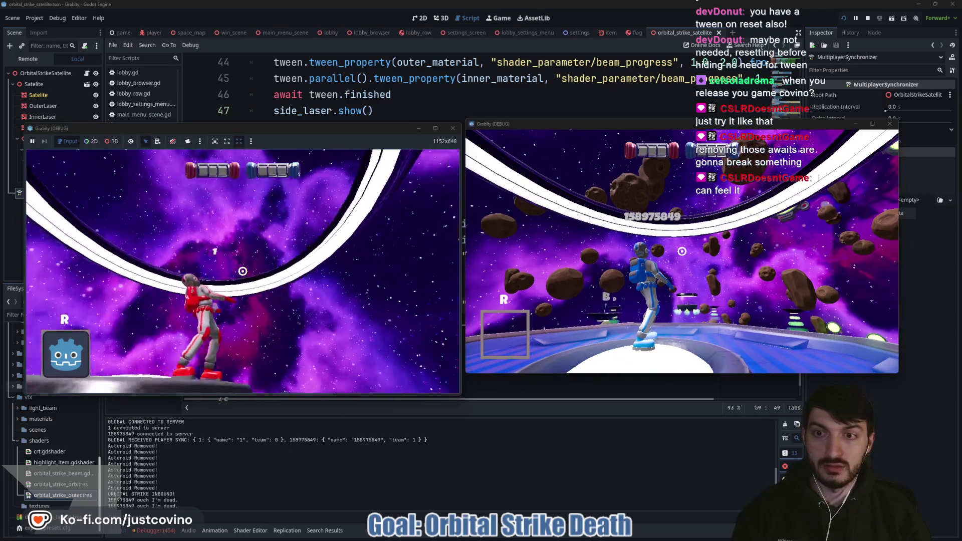
key(w)
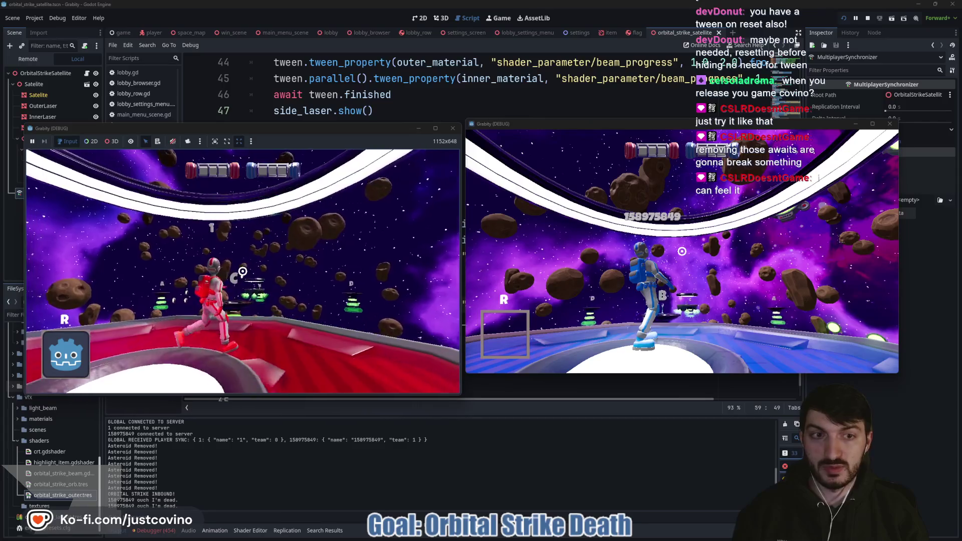
key(w)
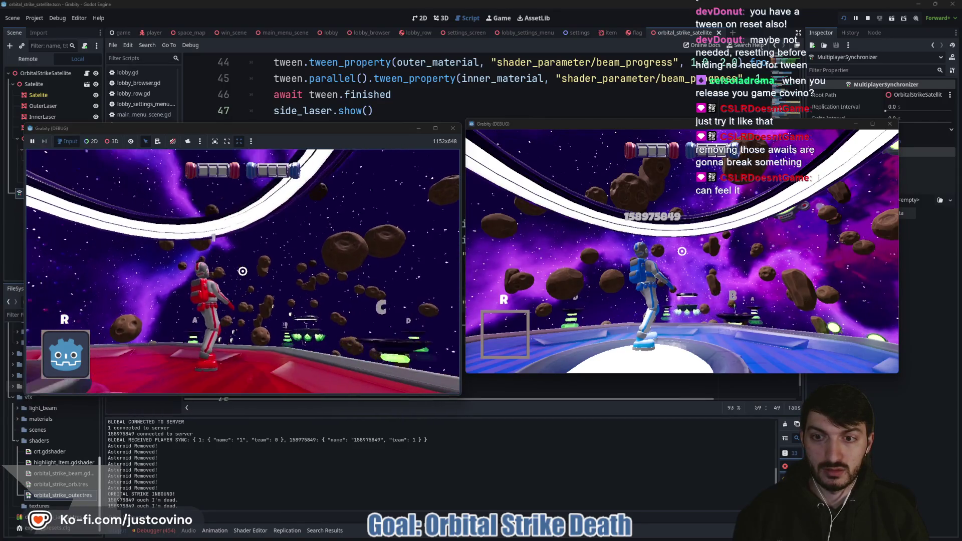
click(242, 271)
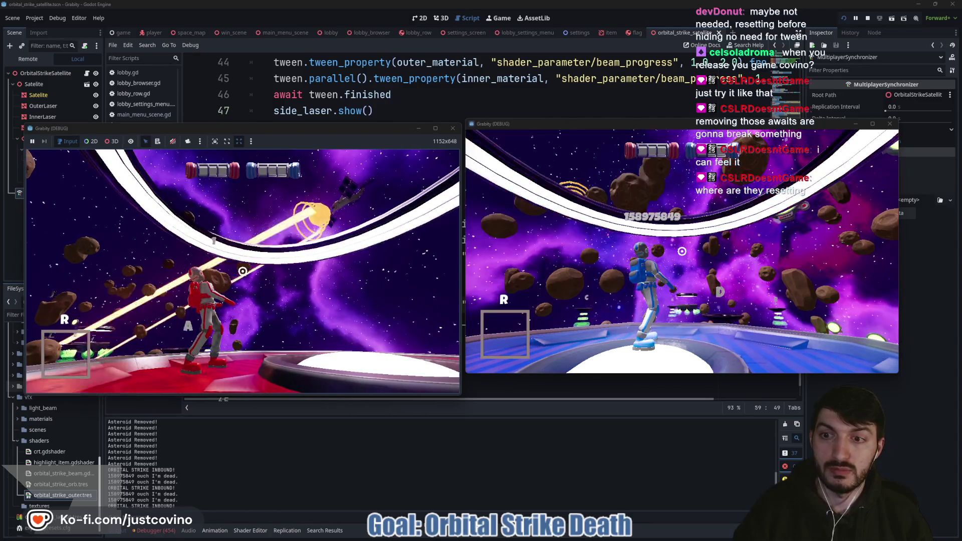
Step: Reposition the red player, rerun the orbital strike cheat, fire it, and stop the game with F8
key(w)
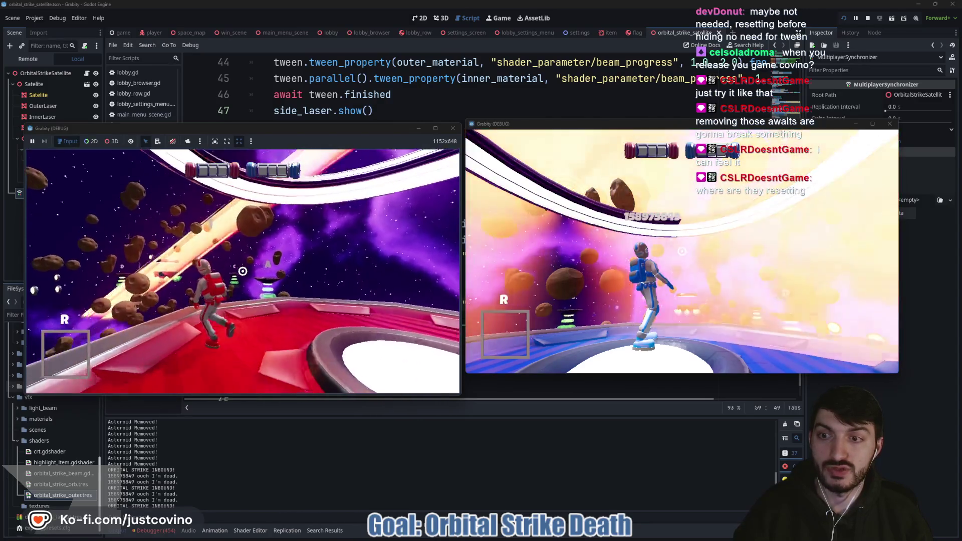
key(w)
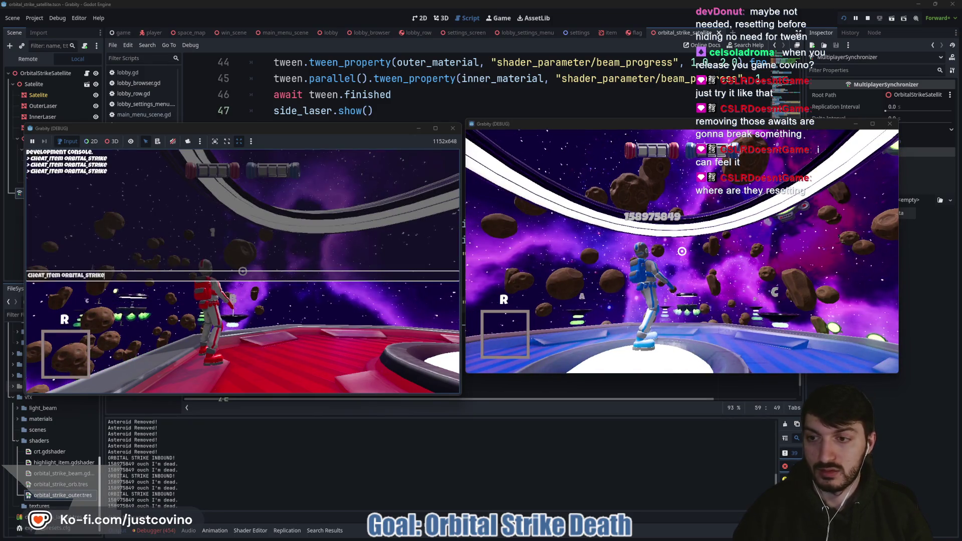
key(Return)
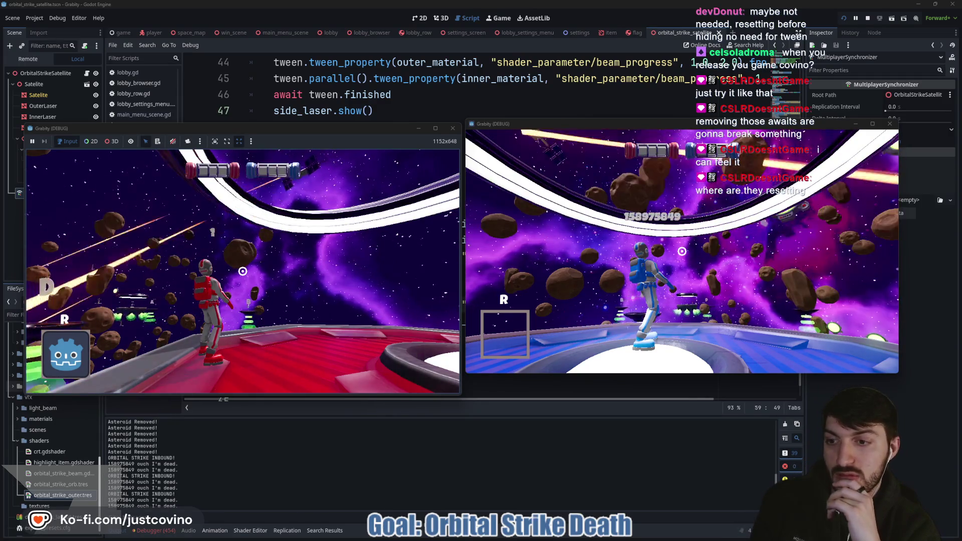
key(e)
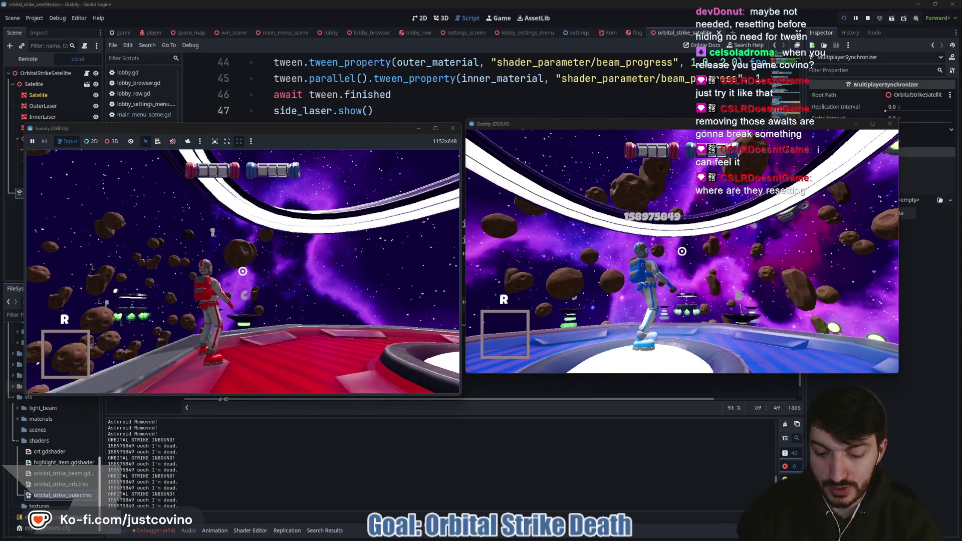
key(F8)
scroll(422, 259, down, 1)
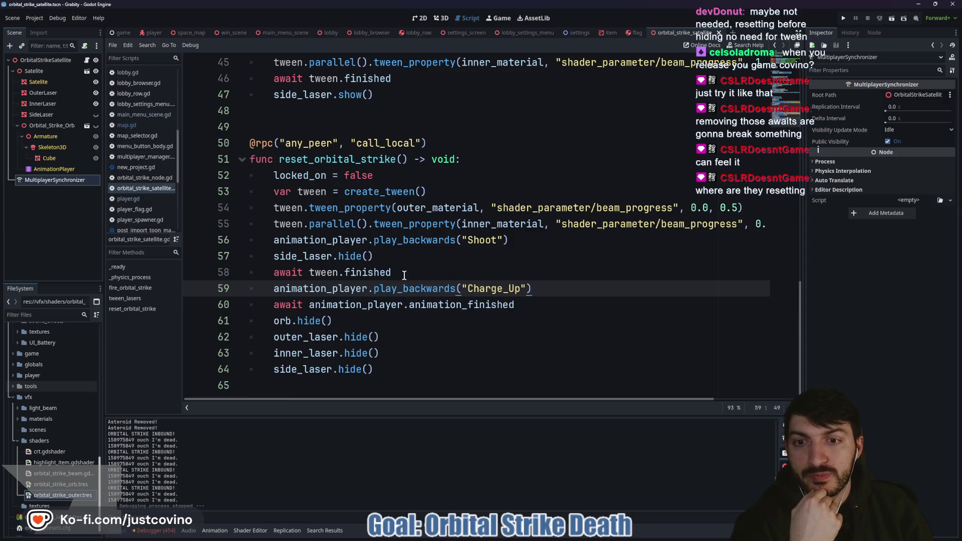
Step: Select and review side_laser.hide() and the await lines in reset_orbital_strike
drag(404, 275, 271, 272)
click(415, 255)
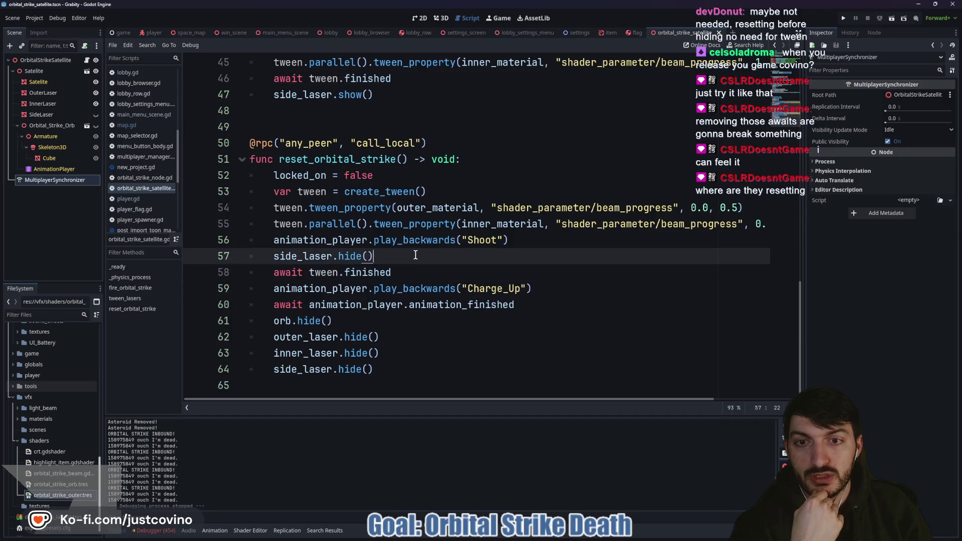
drag(415, 255, 272, 256)
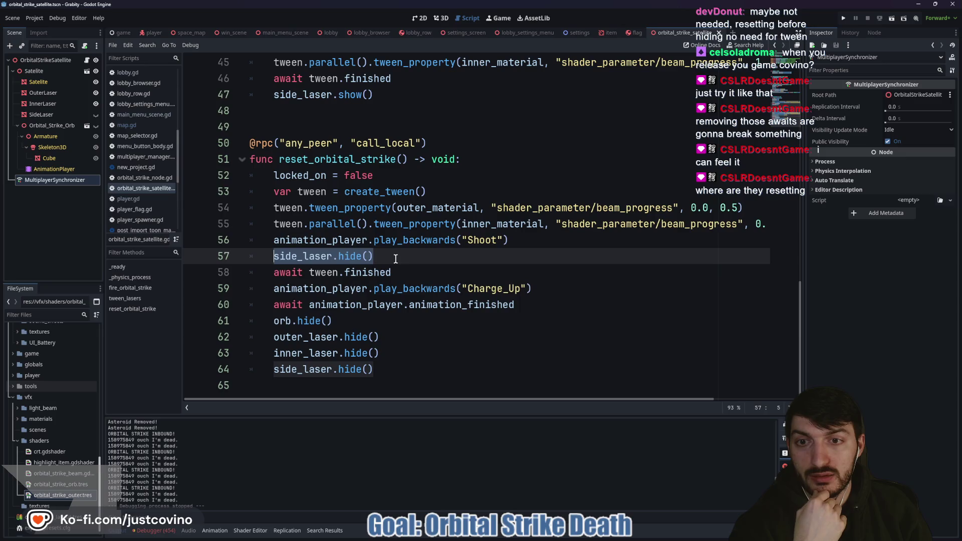
drag(392, 256, 257, 194)
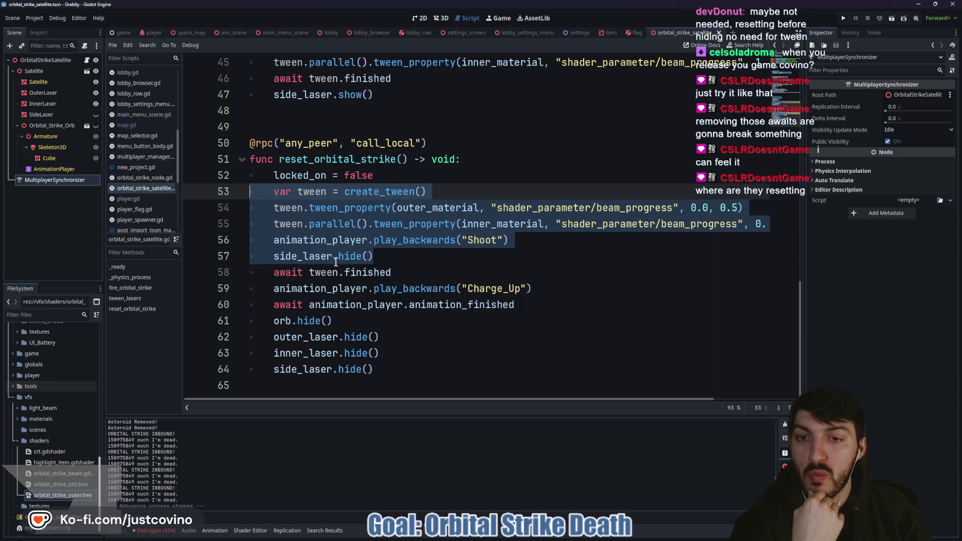
Step: Select the MultiplayerSynchronizer node and show its replicated properties in the Replication panel
click(55, 182)
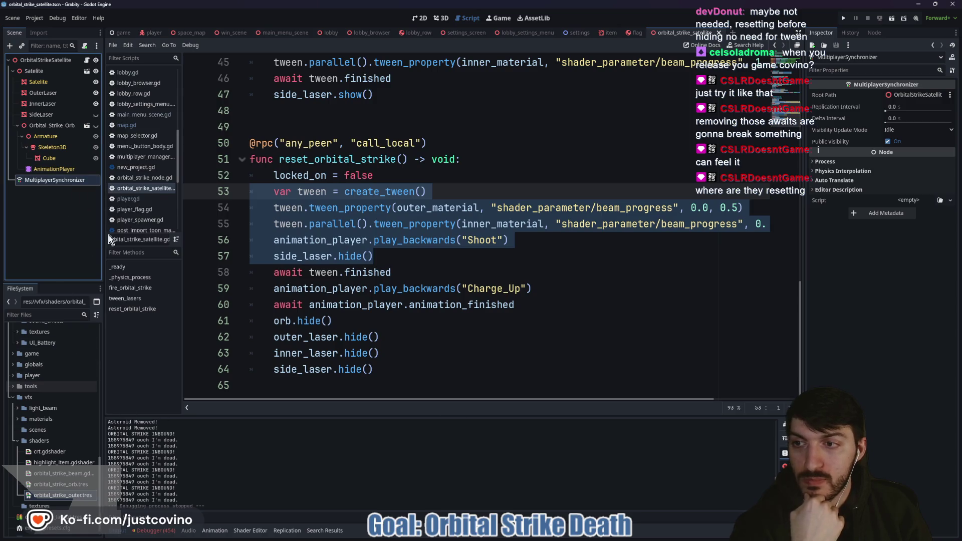
click(285, 530)
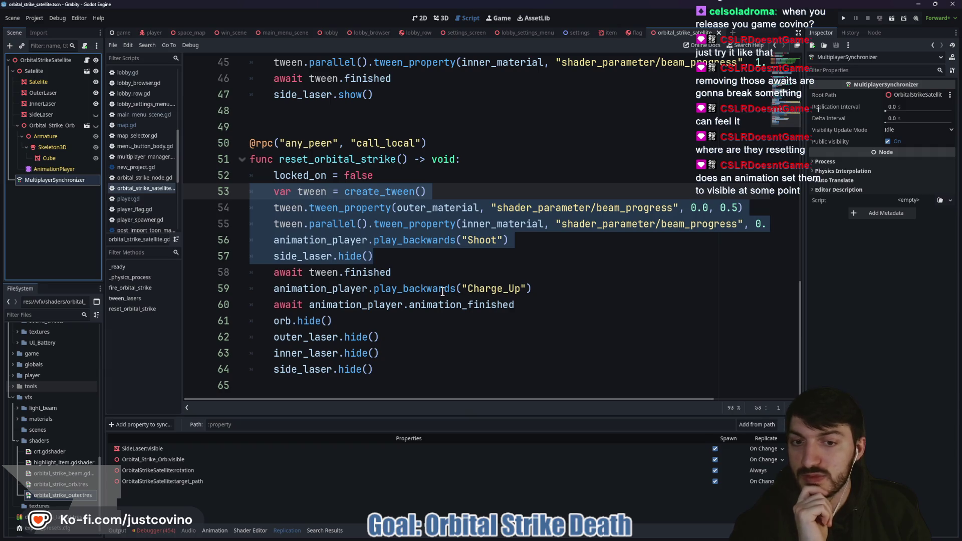
mouse_move(442, 292)
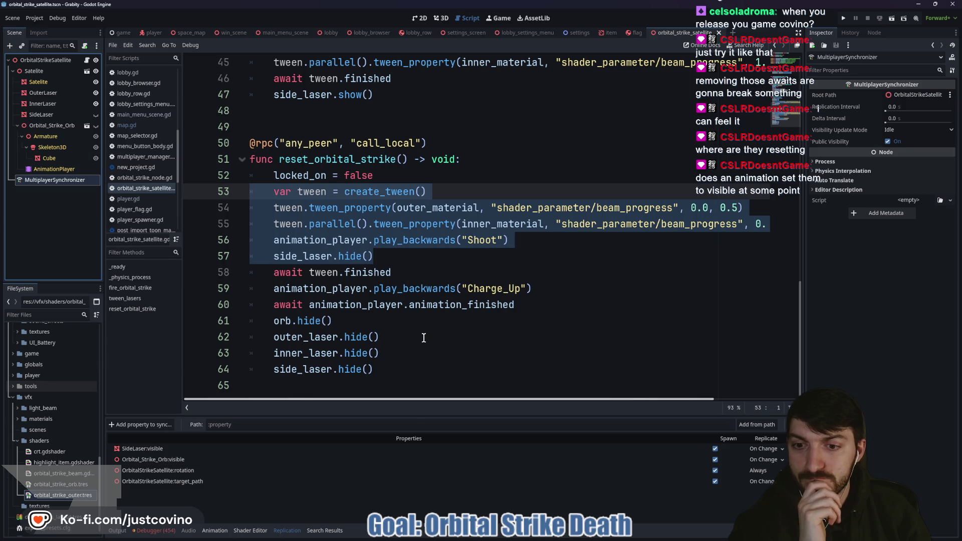
Step: Delete the old side_laser.hide() lines that ran after the Shoot animation reversed
drag(383, 368, 264, 366)
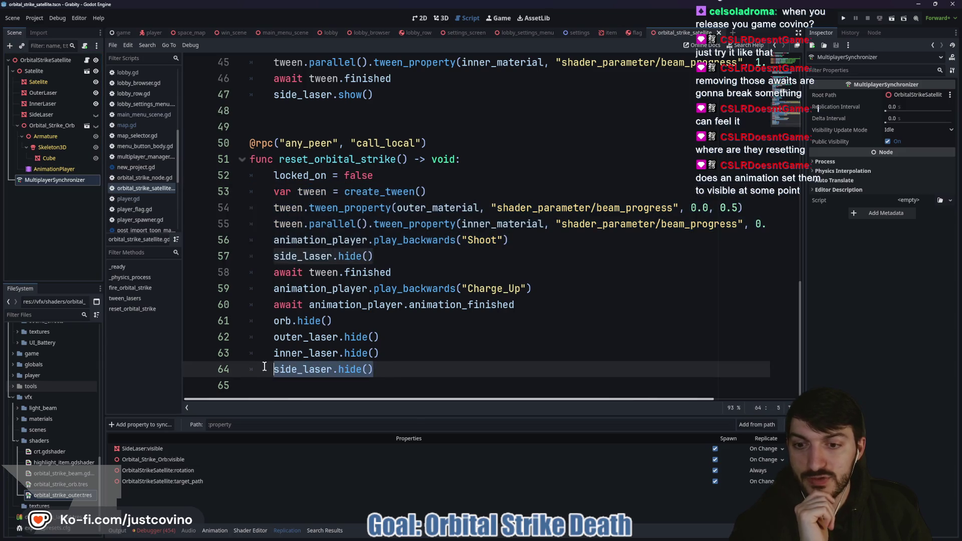
key(BackSpace)
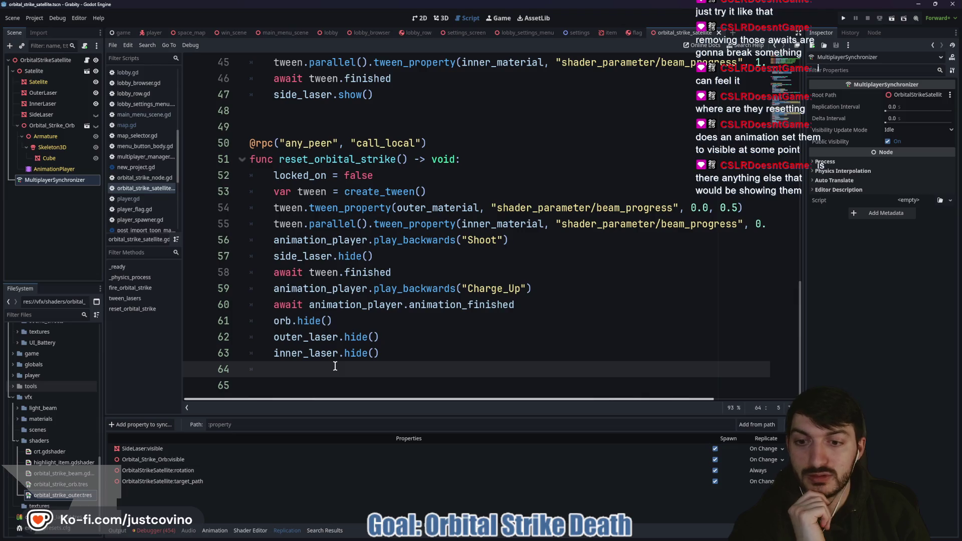
key(BackSpace)
key(BackSpace)
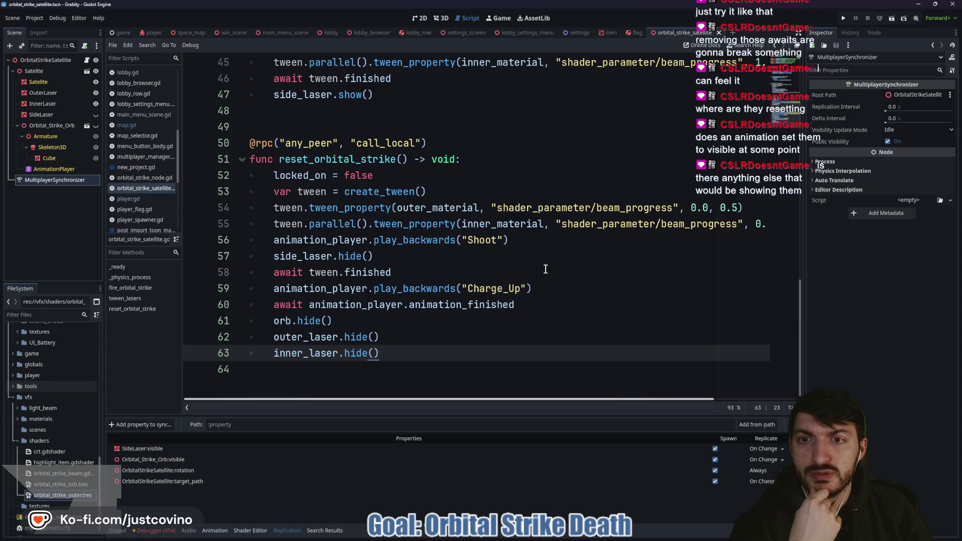
click(545, 272)
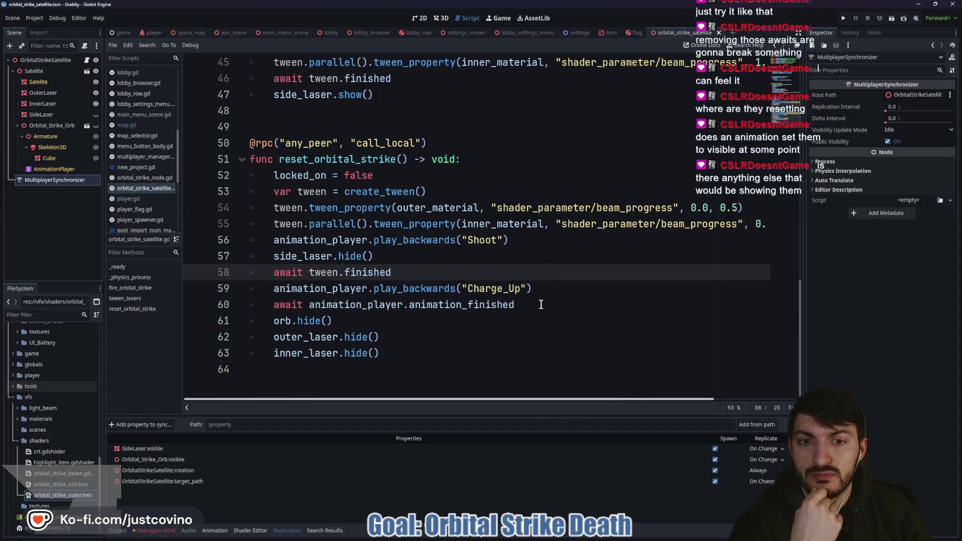
mouse_move(541, 304)
mouse_down()
mouse_move(300, 207)
mouse_move(230, 167)
mouse_up()
click(321, 256)
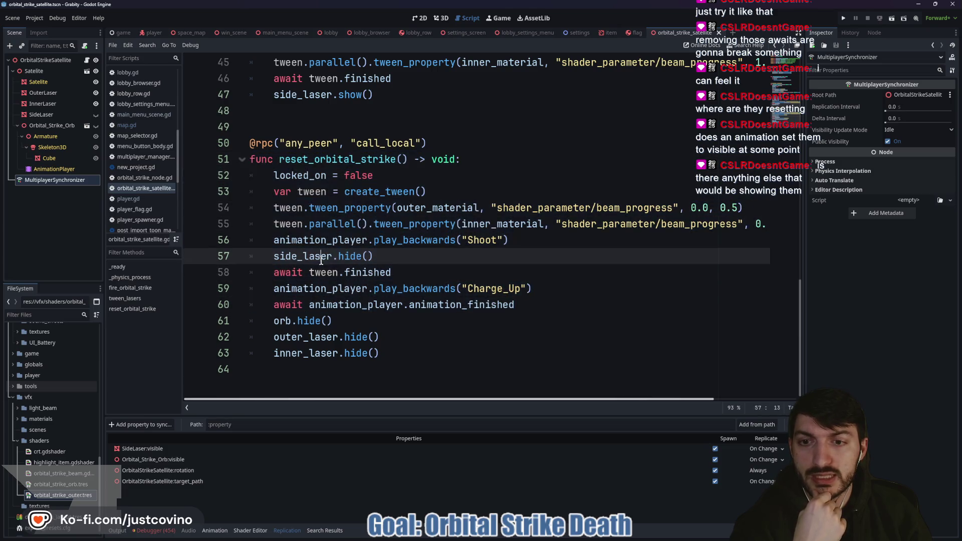
triple_click(321, 256)
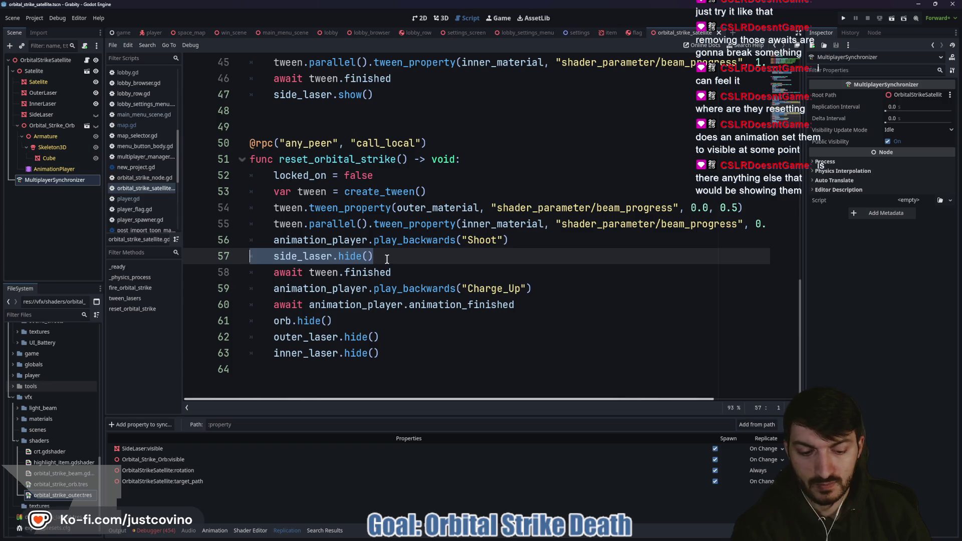
key(BackSpace)
key(BackSpace)
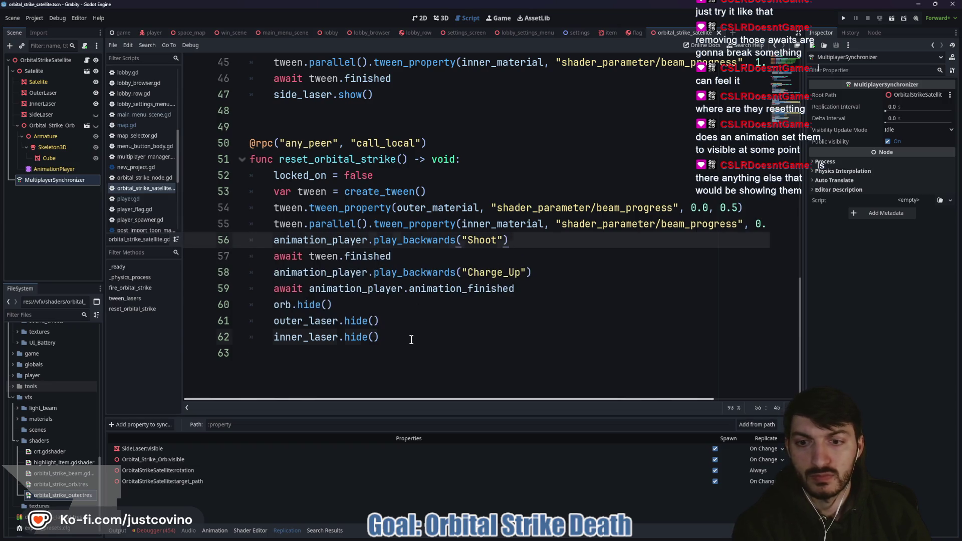
Step: Add side_laser.hide() on a new line right after locked_on = false
click(411, 340)
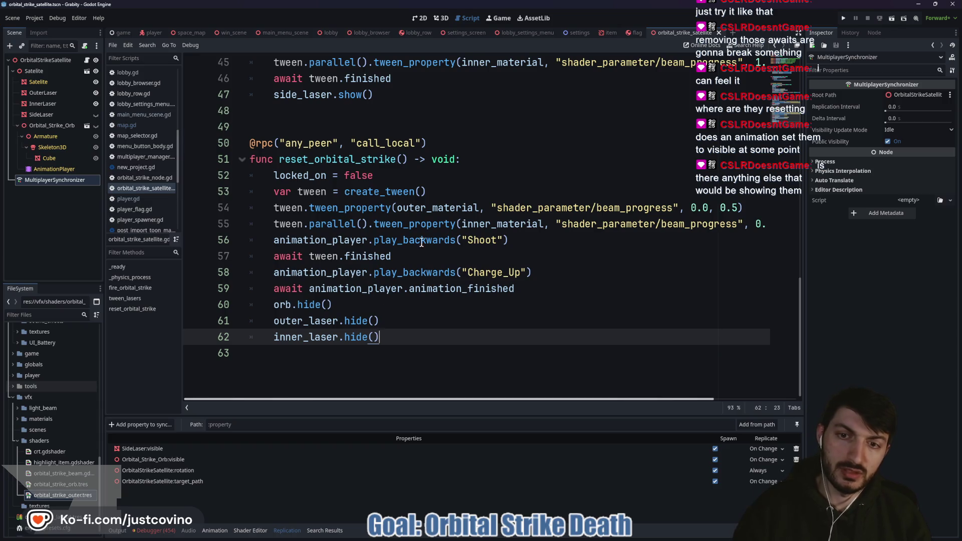
click(541, 240)
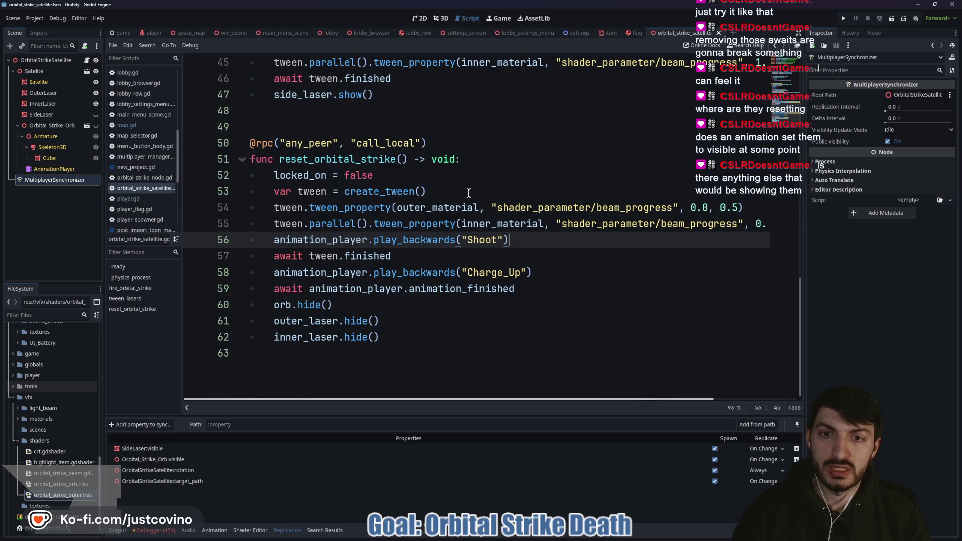
click(452, 172)
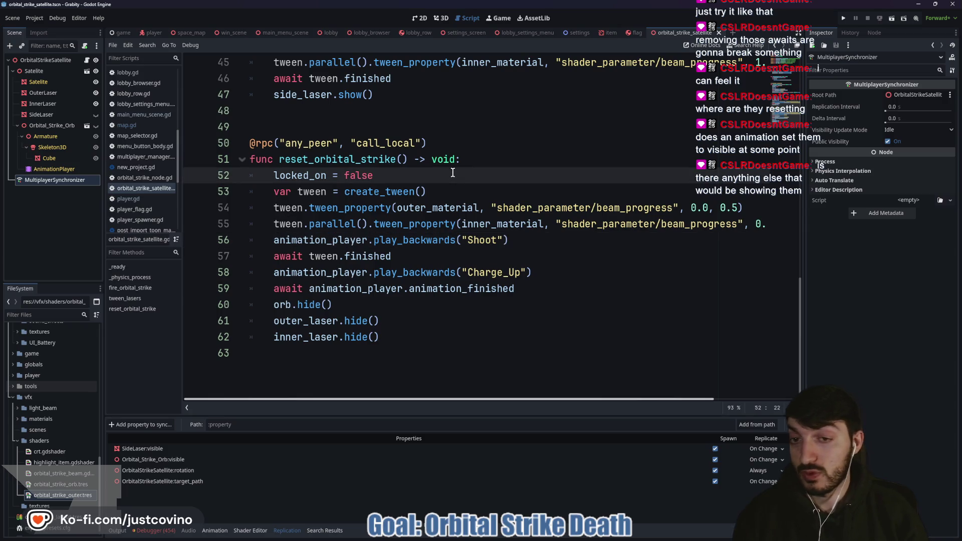
key(Return)
text(side_laser.hi)
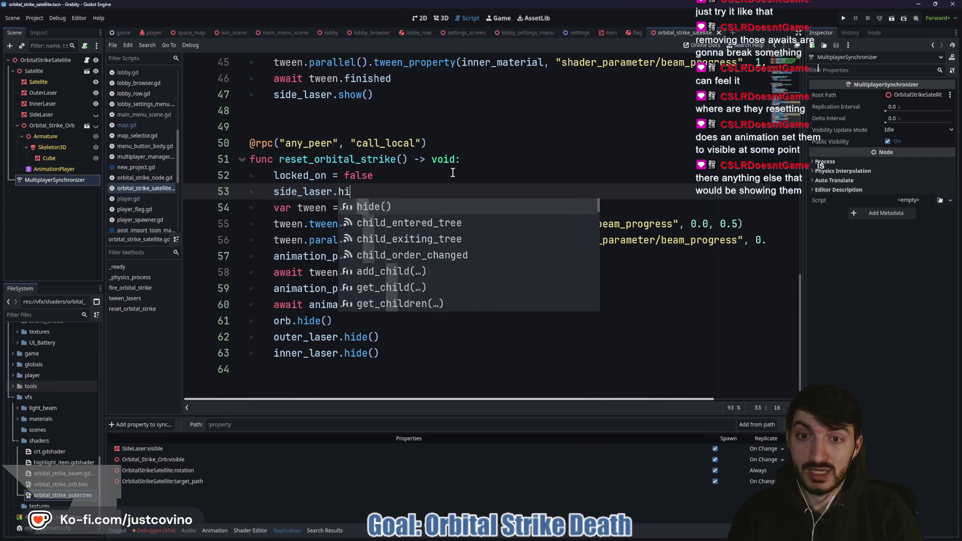
key(Return)
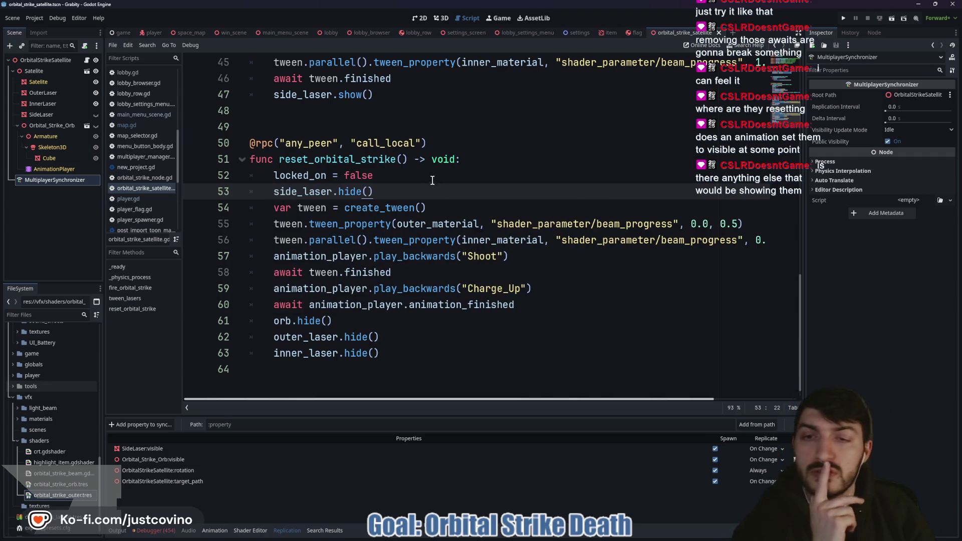
Step: Review tween_lasers, where side_laser.show() now runs after the tween finishes
double_click(340, 158)
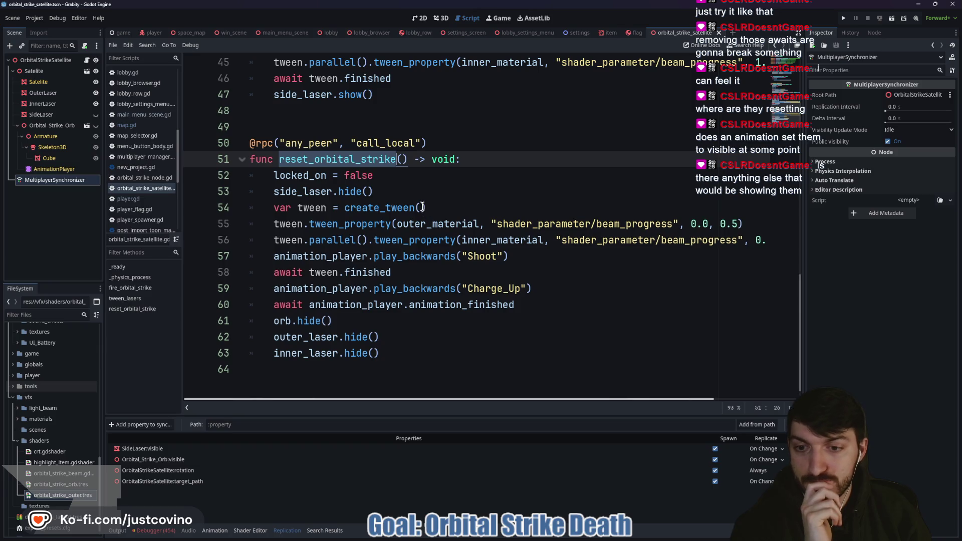
scroll(422, 207, up, 5)
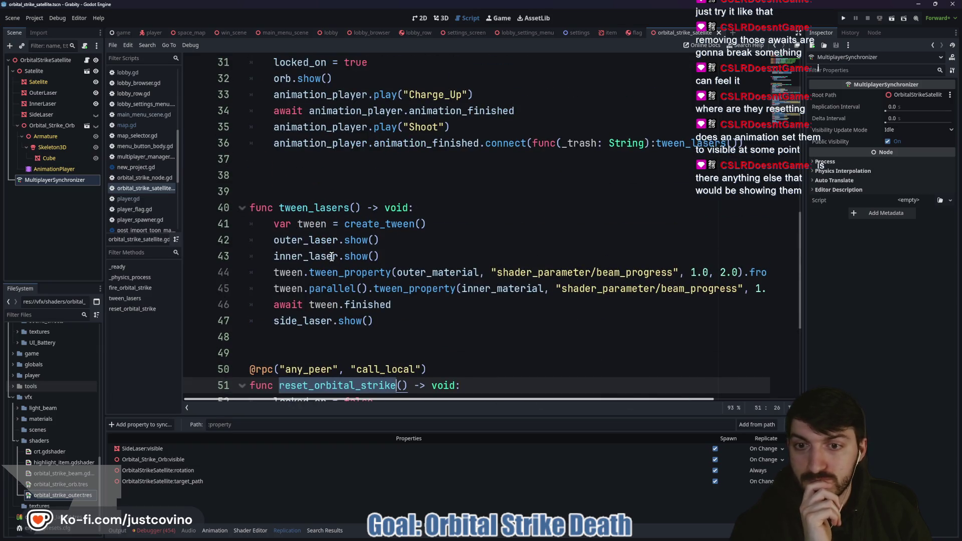
double_click(359, 321)
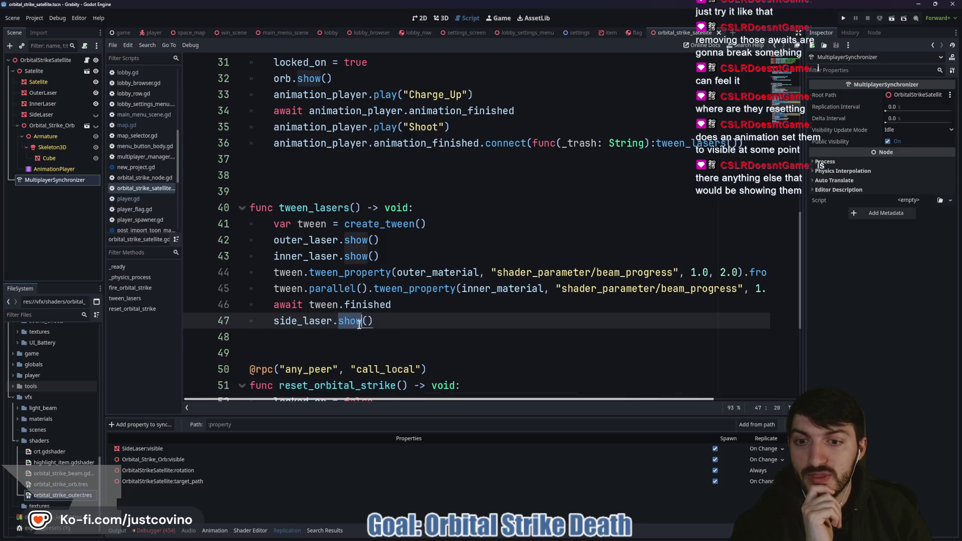
drag(434, 323, 223, 191)
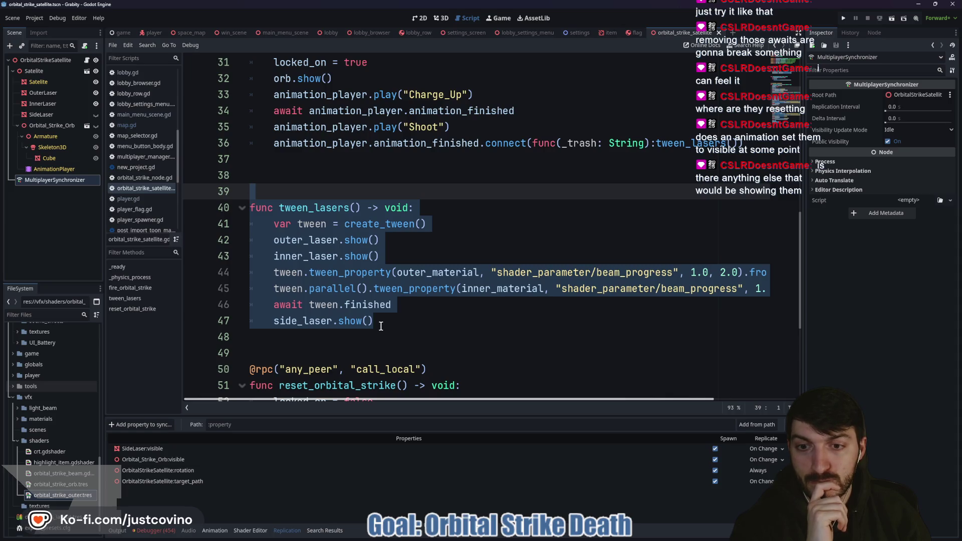
click(418, 320)
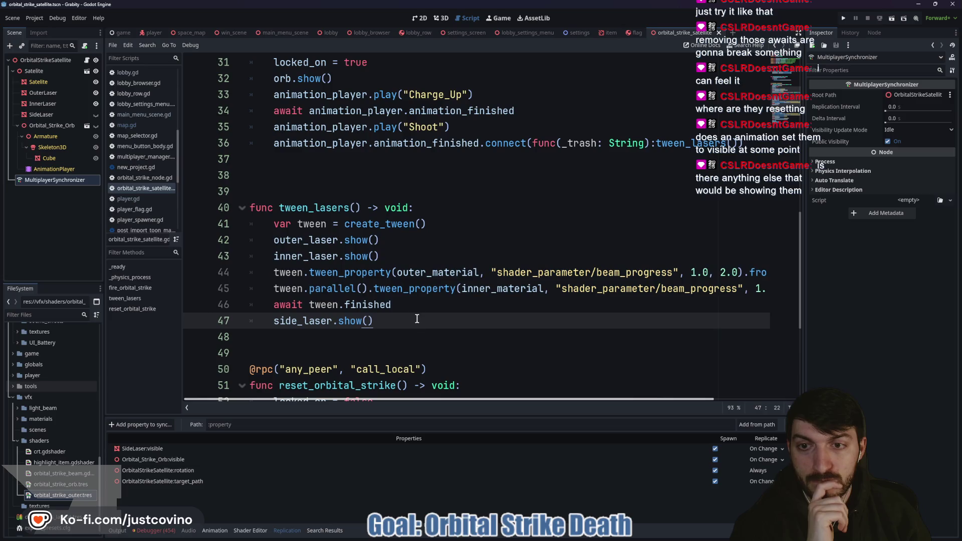
scroll(417, 319, right, 3)
scroll(417, 318, left, 3)
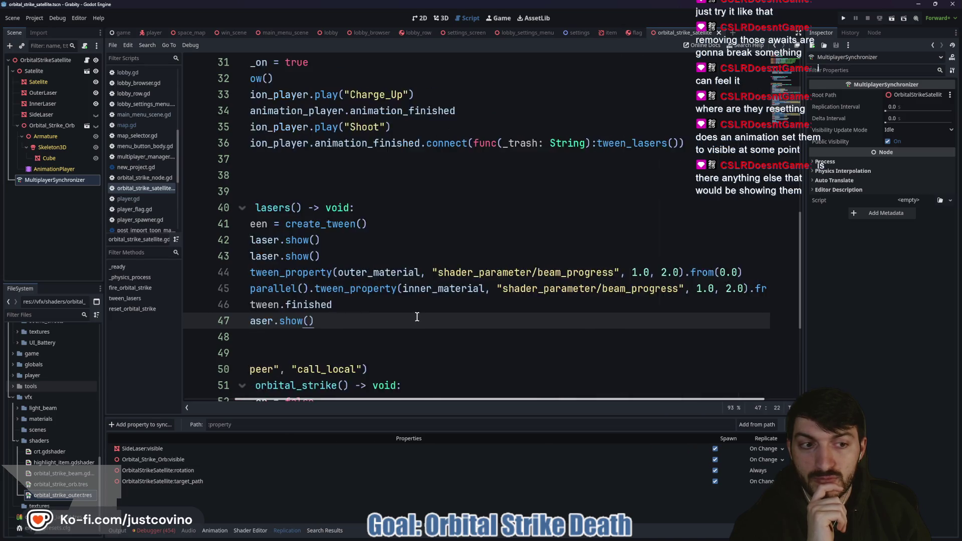
key(shift+Home)
key(shift+Home)
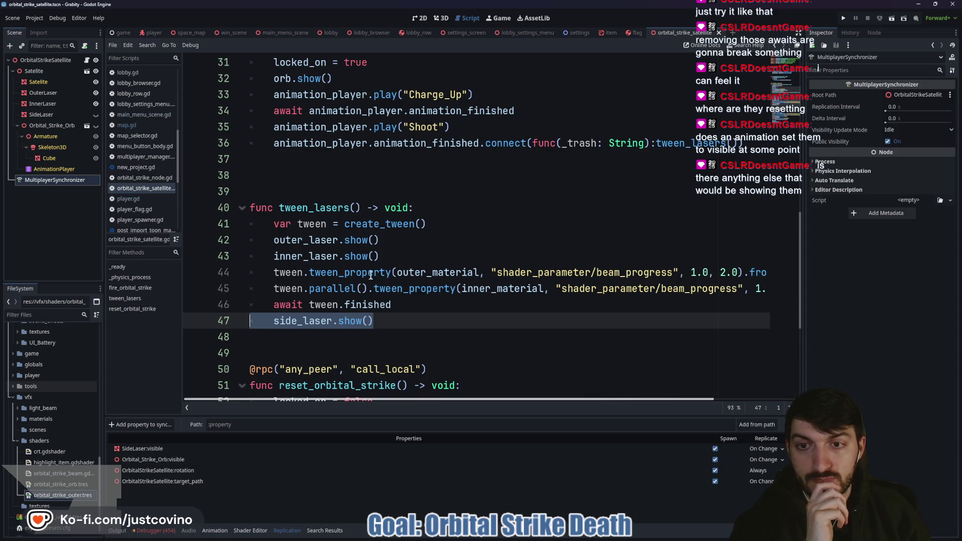
double_click(315, 208)
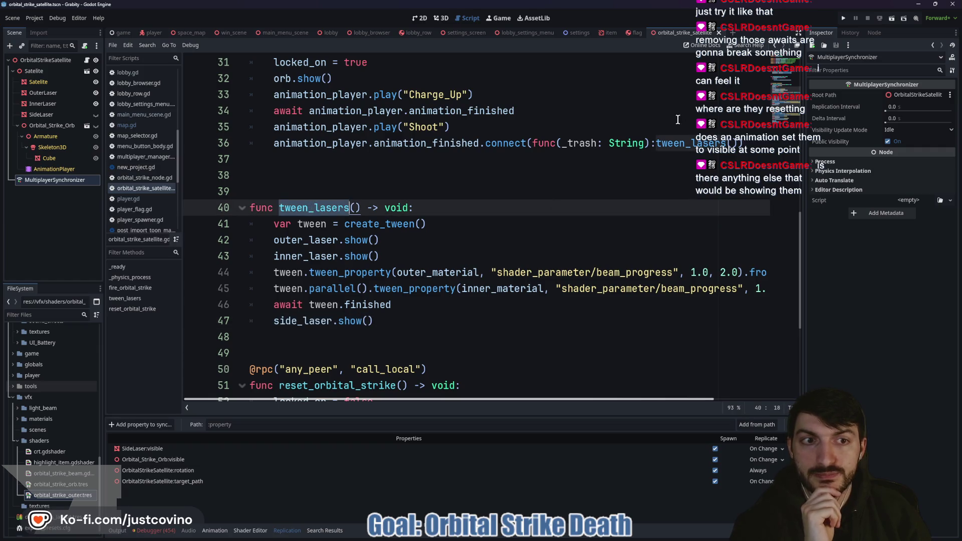
scroll(428, 270, down, 3)
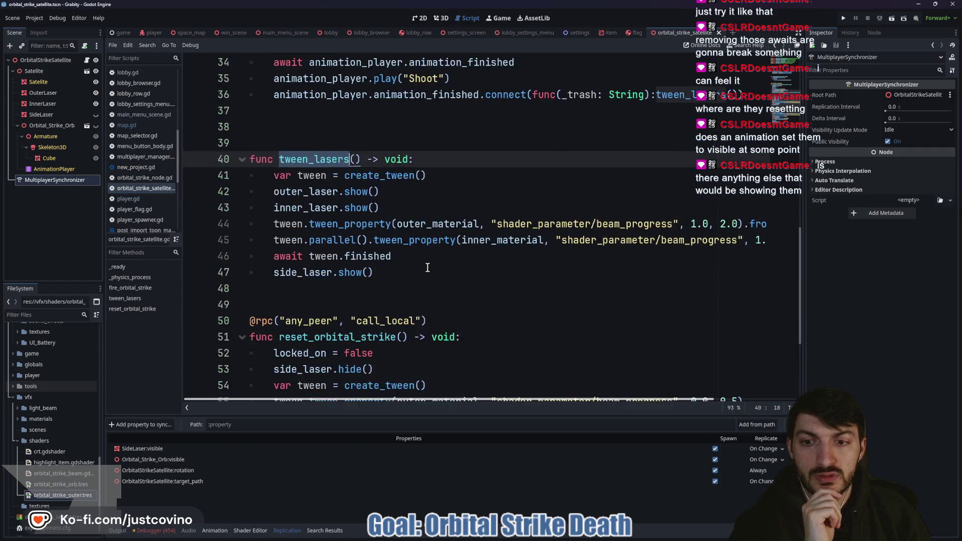
scroll(421, 261, up, 2)
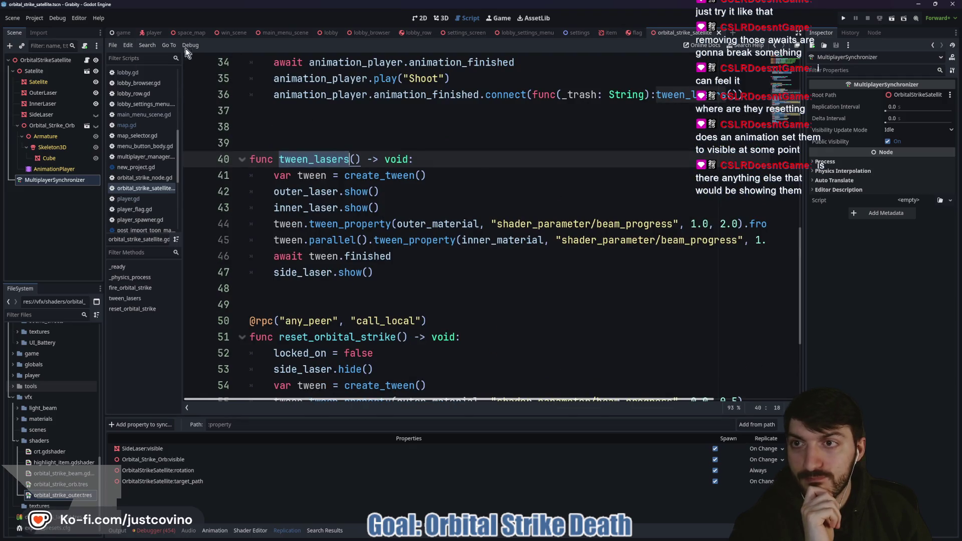
Step: Inspect use_orbital_strike in map.gd: the 7-second wait, the target kill, and the reset_orbital_strike call
click(198, 34)
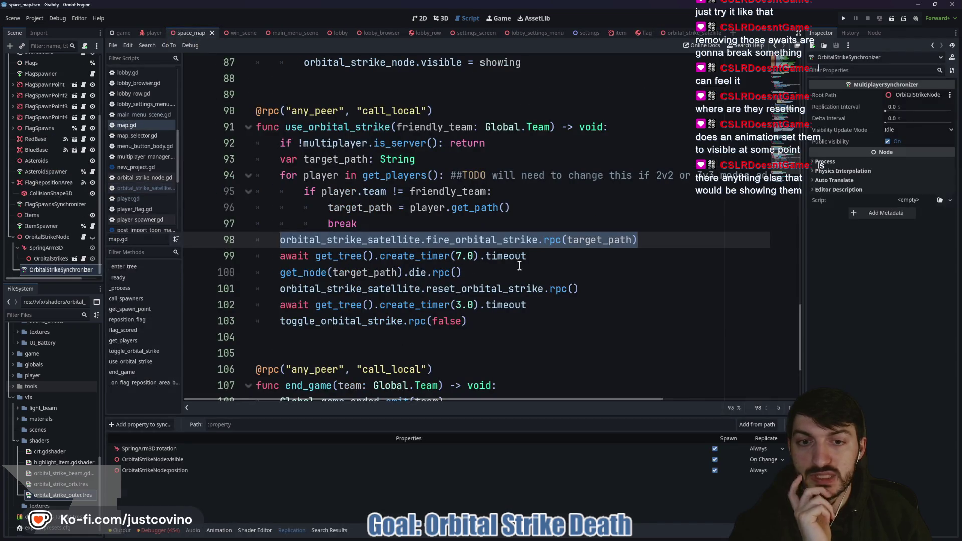
click(591, 255)
key(shift+Home)
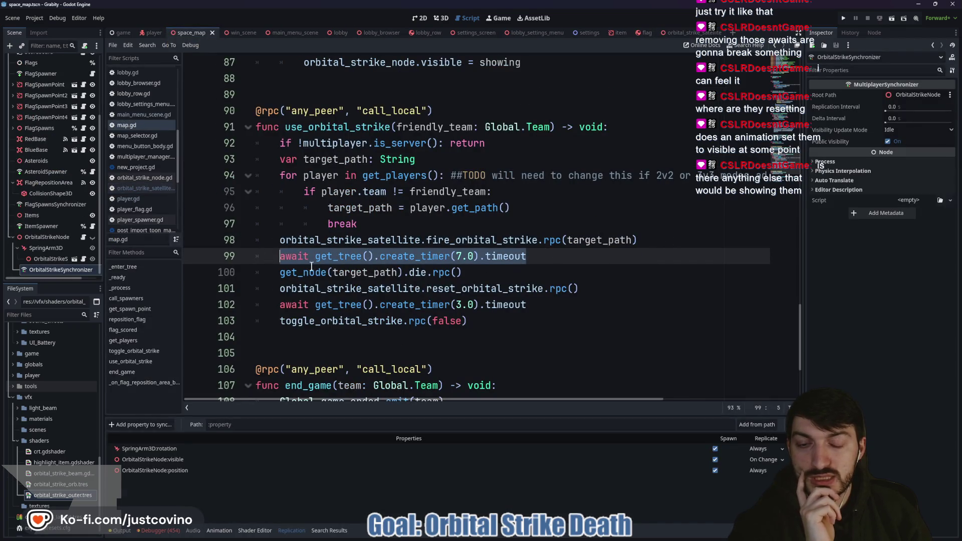
drag(505, 271, 258, 270)
drag(611, 290, 226, 284)
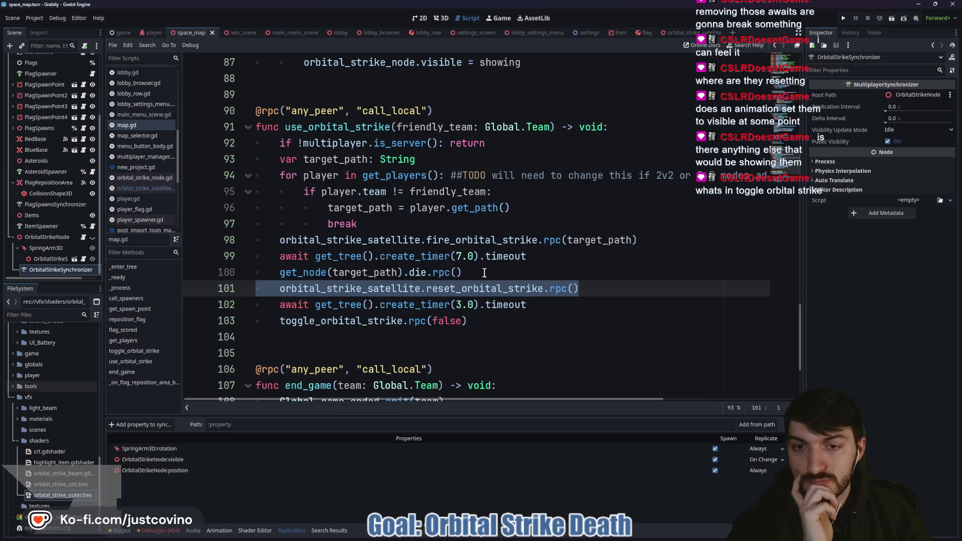
Step: Check the toggle_orbital_strike call, then select OrbitalStrikeNode and switch to the 3D view
double_click(368, 319)
scroll(368, 318, down, 3)
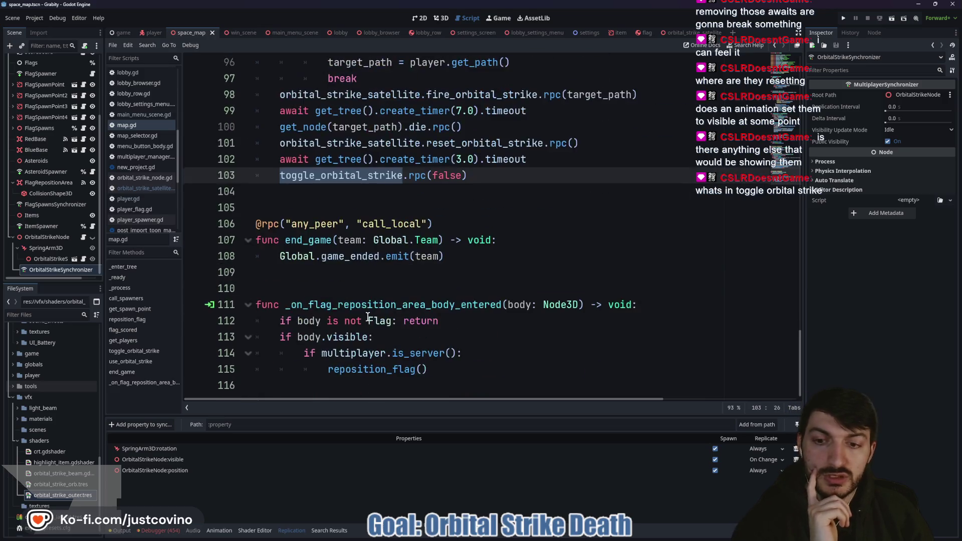
scroll(368, 318, up, 5)
scroll(368, 315, up, 3)
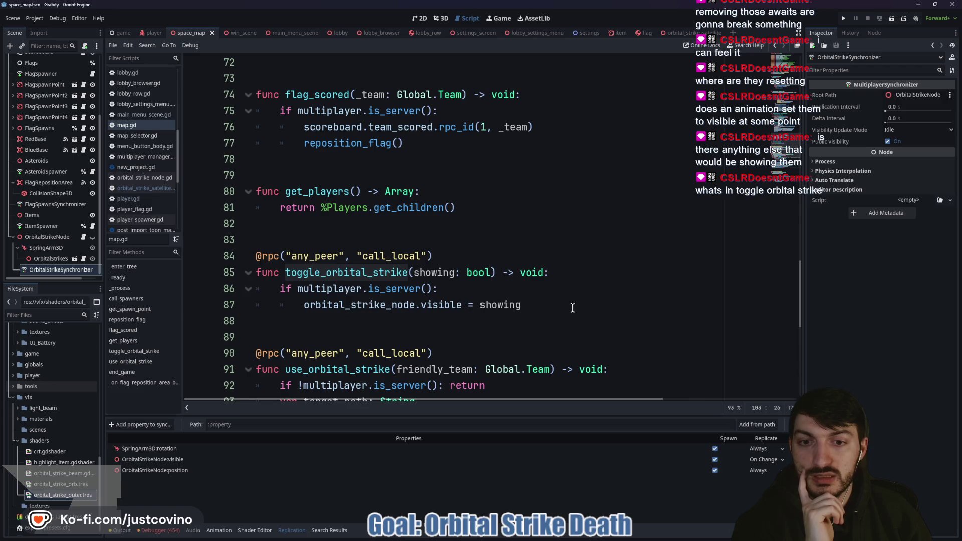
drag(571, 305, 278, 306)
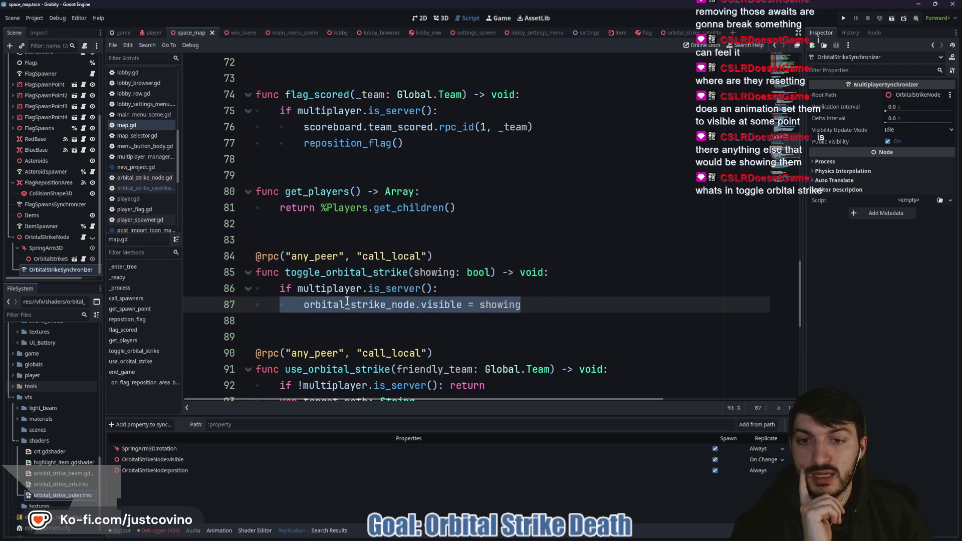
click(50, 238)
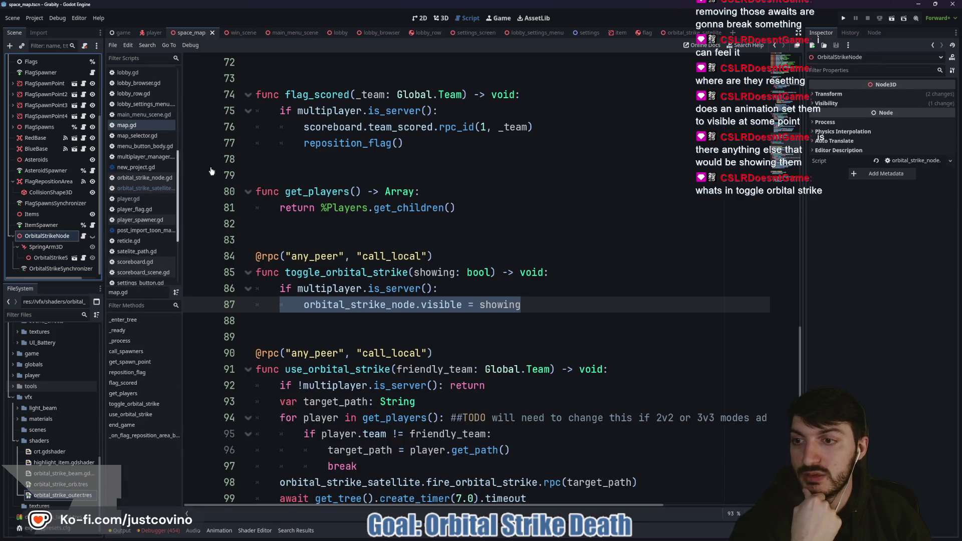
click(441, 18)
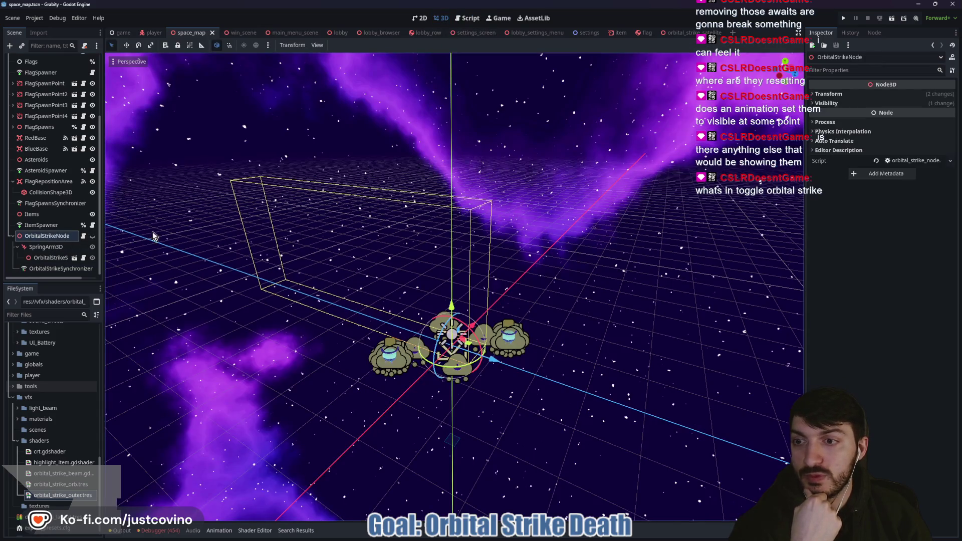
Step: Toggle OrbitalStrikeNode's editor visibility on and off twice
click(92, 236)
click(92, 237)
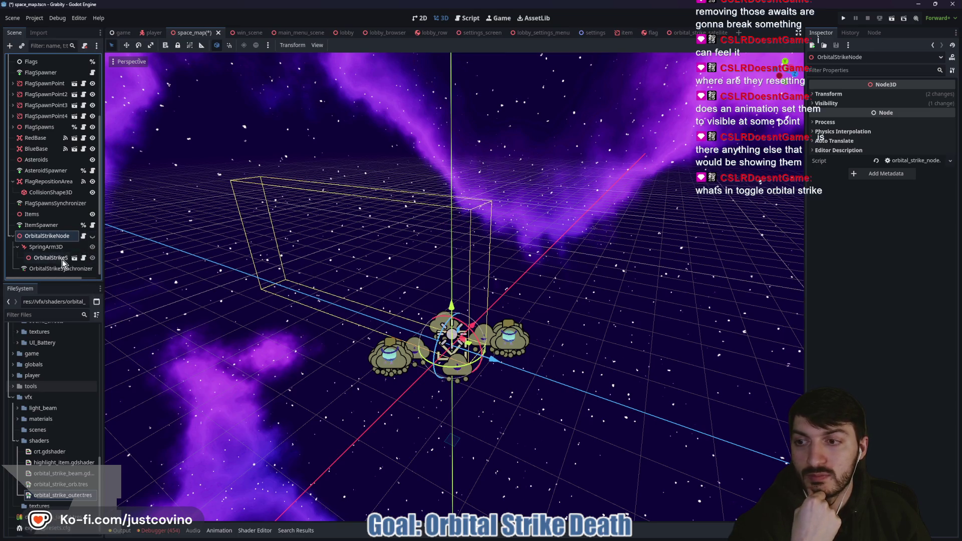
click(92, 237)
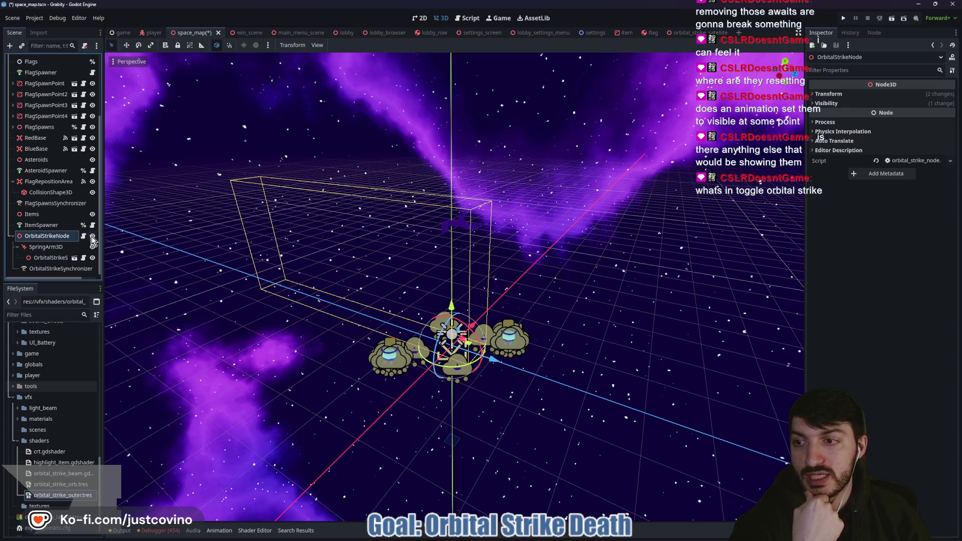
click(91, 237)
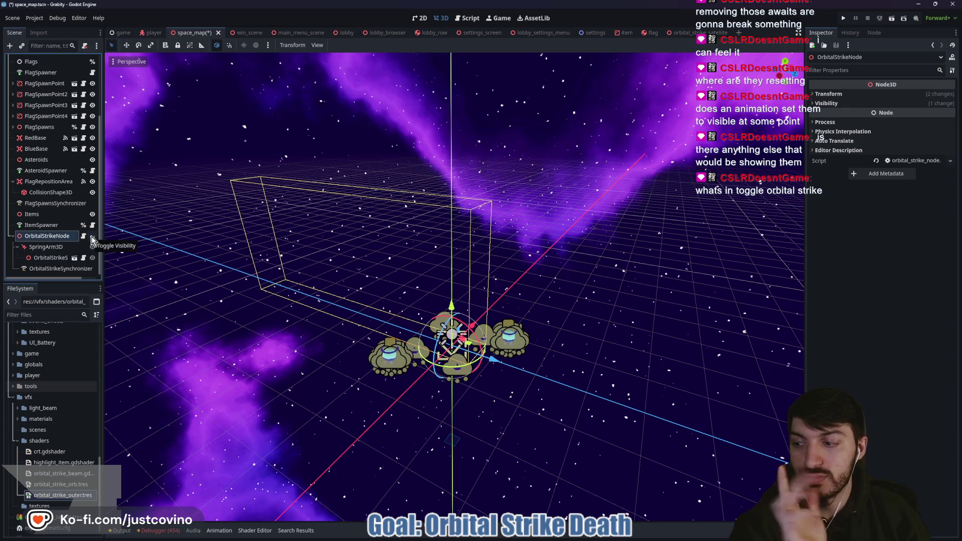
Step: Open the satellite script, then map.gd to read toggle_orbital_strike
click(83, 258)
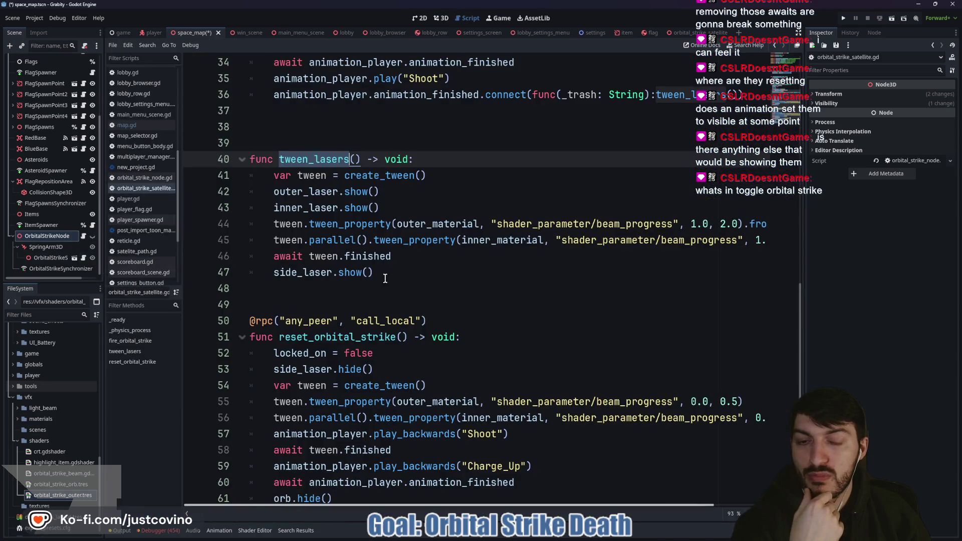
scroll(71, 99, up, 4)
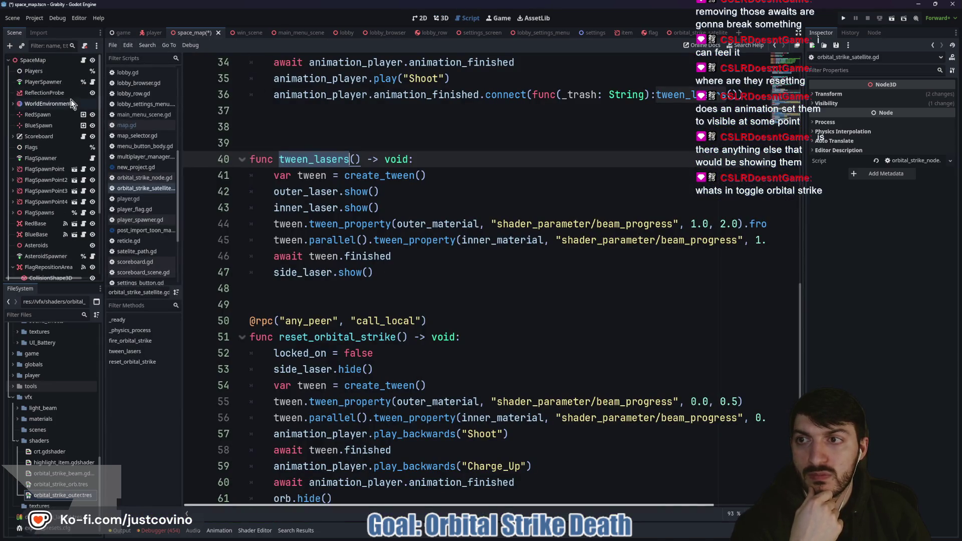
click(83, 60)
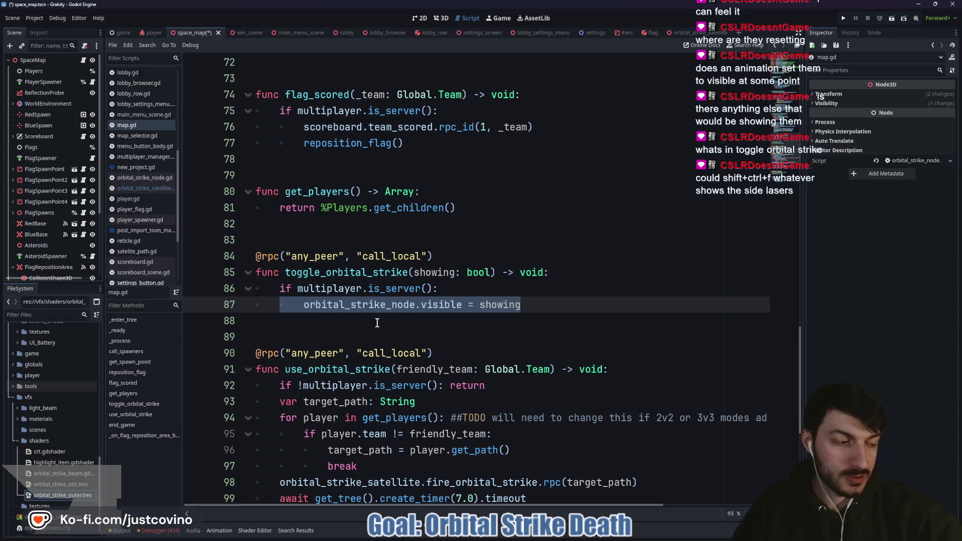
scroll(377, 322, down, 3)
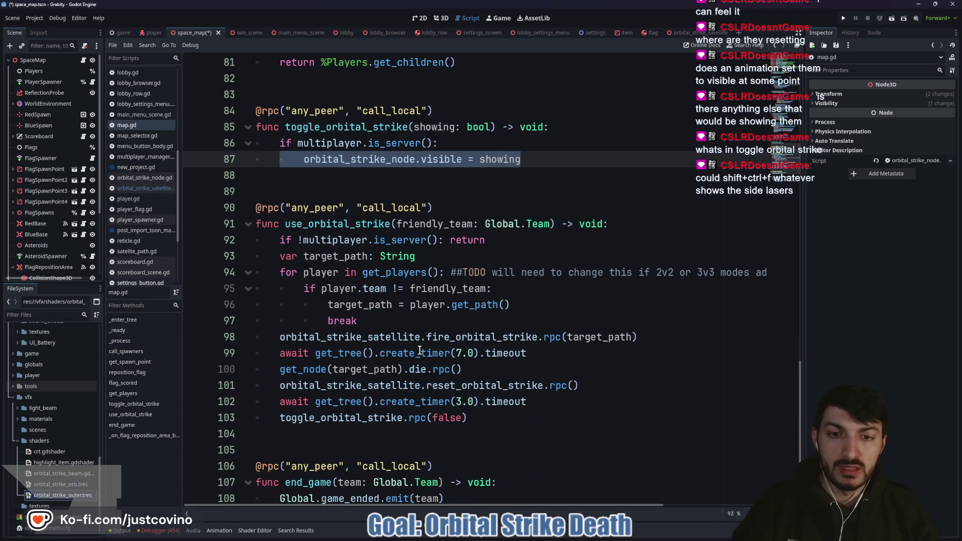
scroll(393, 362, down, 2)
Step: Search the project for side_laser.show() and confirm line 47 is its only match
click(699, 32)
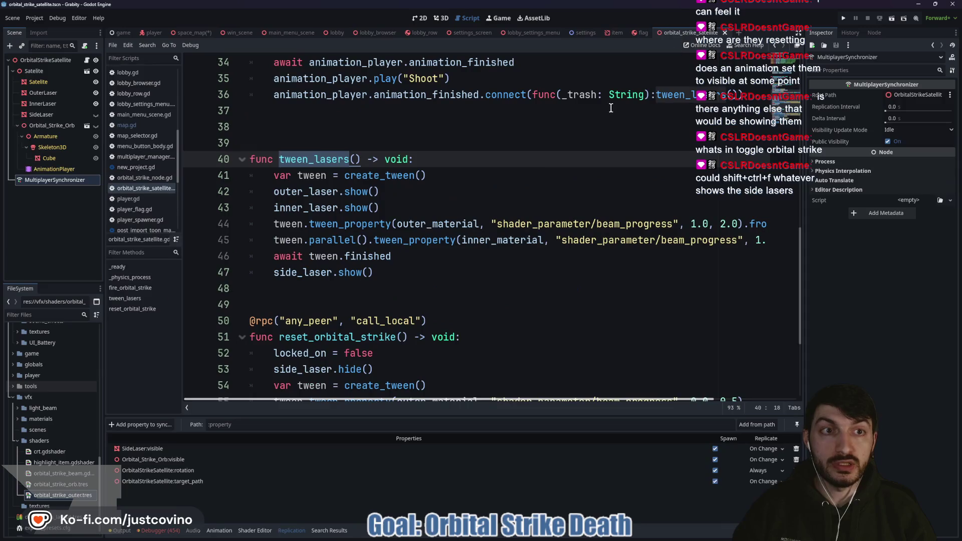
double_click(302, 277)
drag(383, 274, 264, 277)
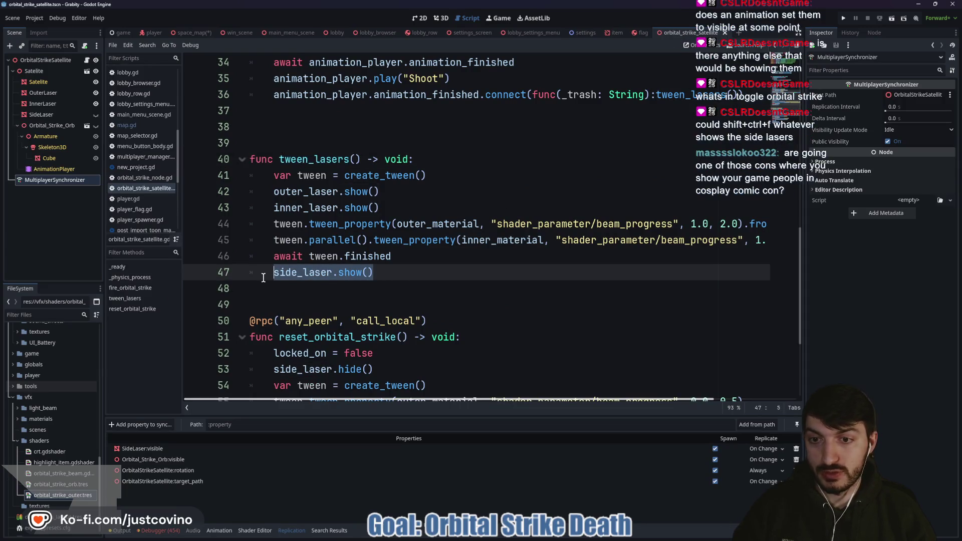
key(ctrl+shift+f)
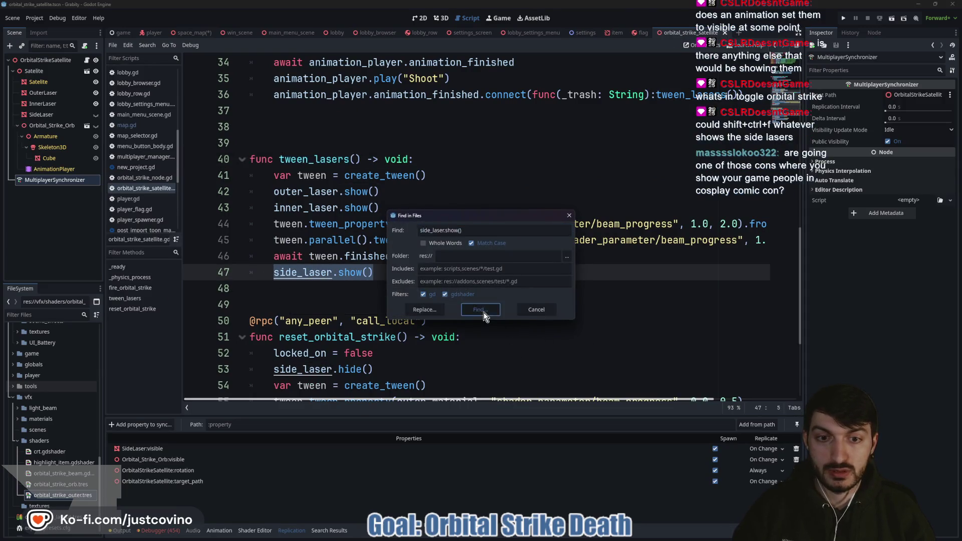
click(483, 312)
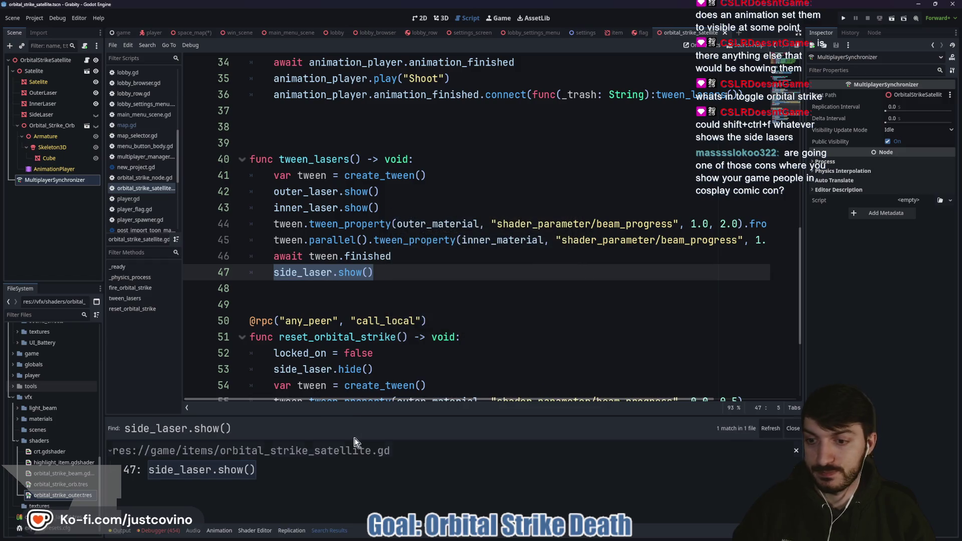
click(284, 471)
scroll(370, 331, down, 3)
scroll(376, 346, up, 5)
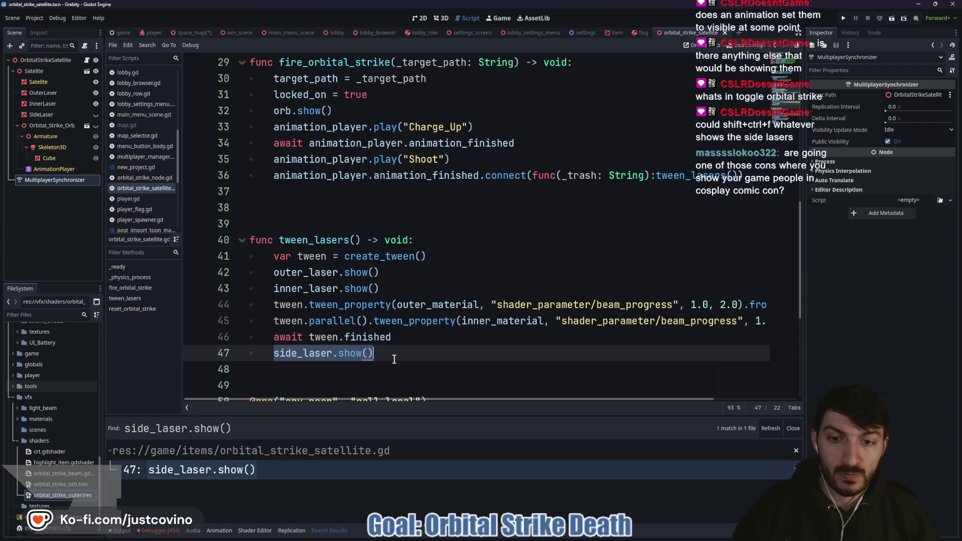
click(793, 429)
click(426, 354)
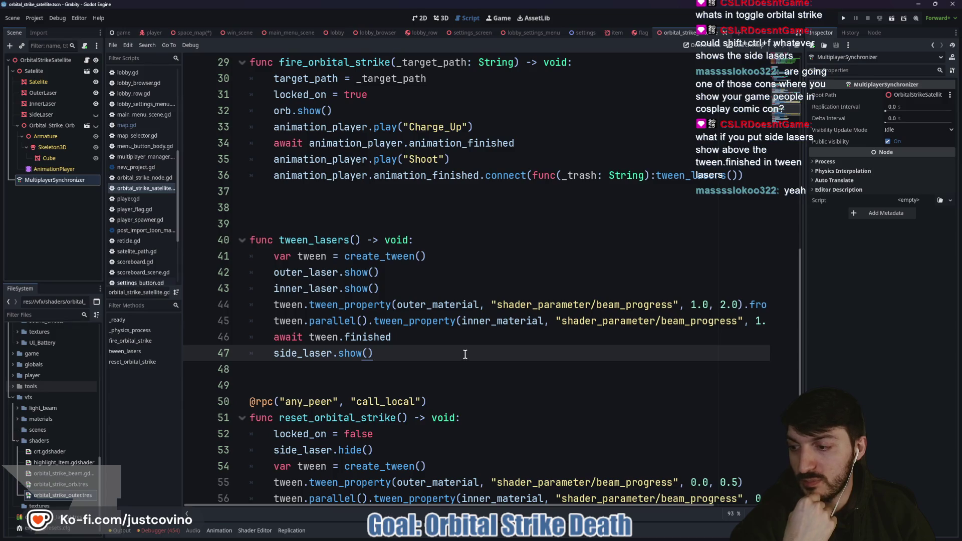
Step: Move side_laser.show() above await tween.finished in tween_lasers and run the project
drag(381, 353, 245, 354)
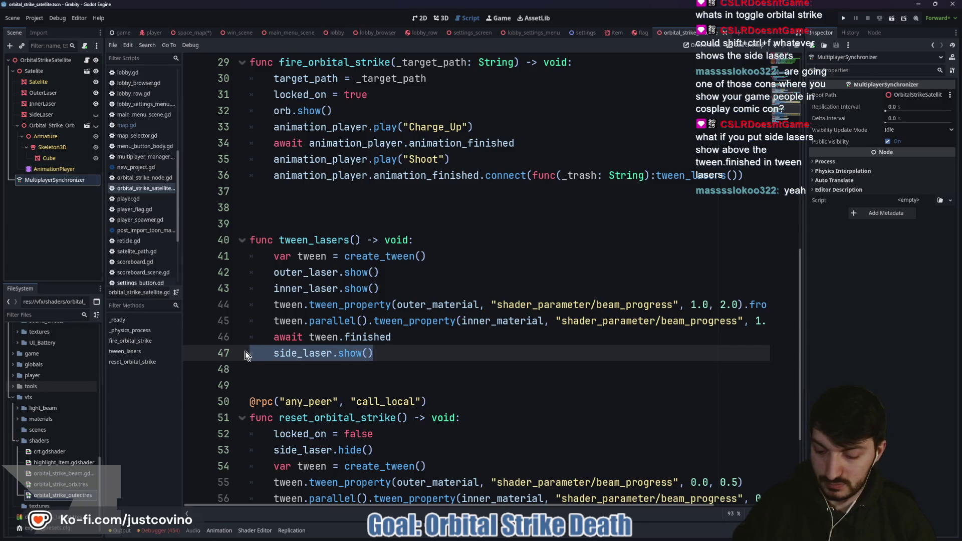
key(alt+Up)
click(422, 339)
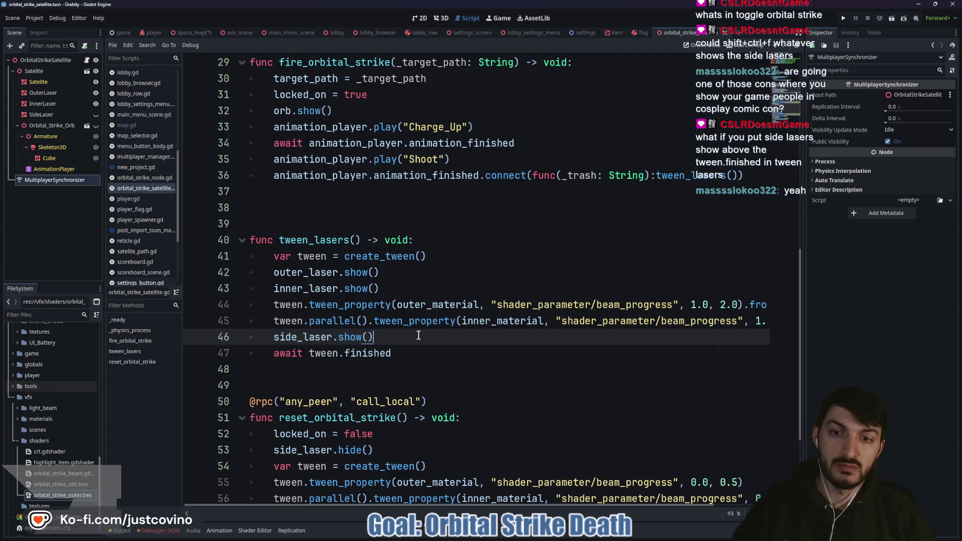
click(840, 19)
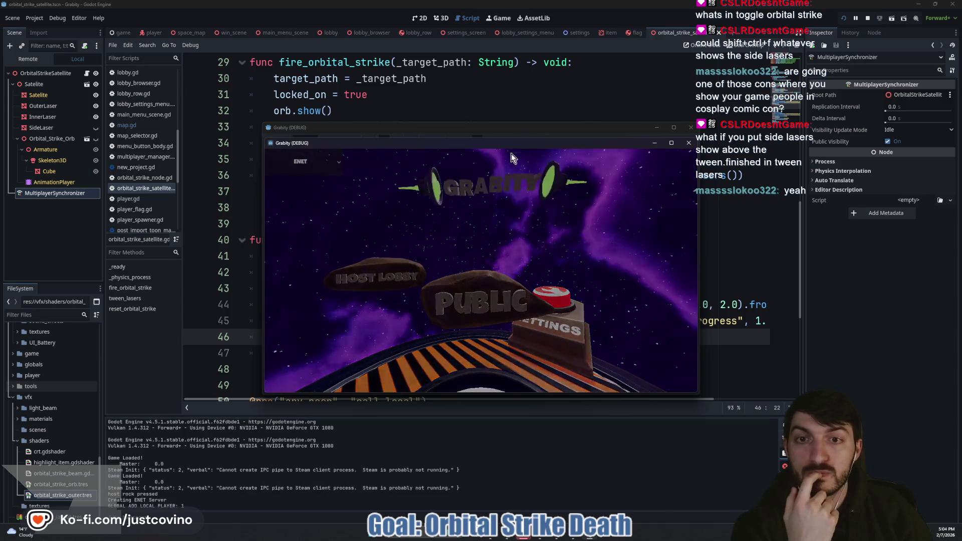
Step: Place both game windows side by side, join the lobby from the second, and start the match
drag(521, 145, 298, 142)
drag(604, 126, 810, 113)
click(576, 279)
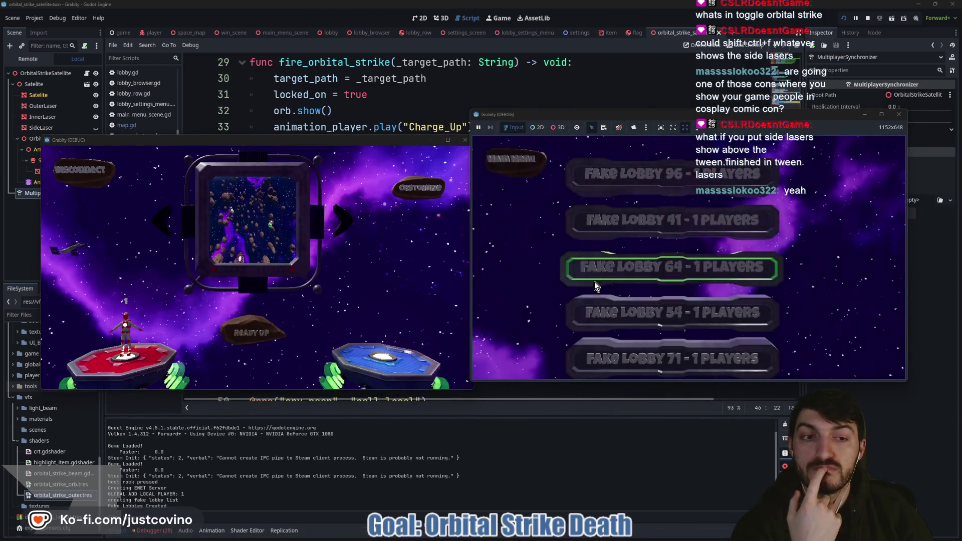
click(673, 269)
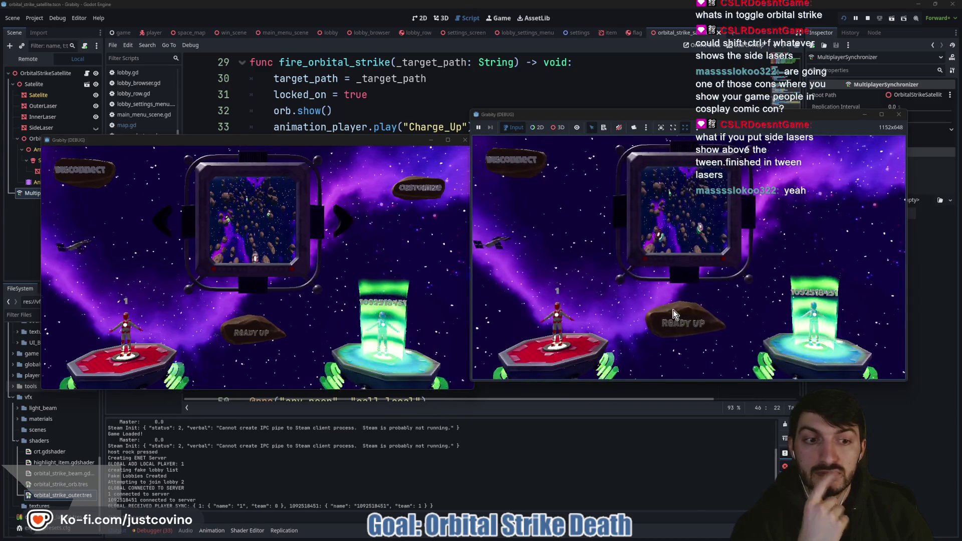
click(272, 335)
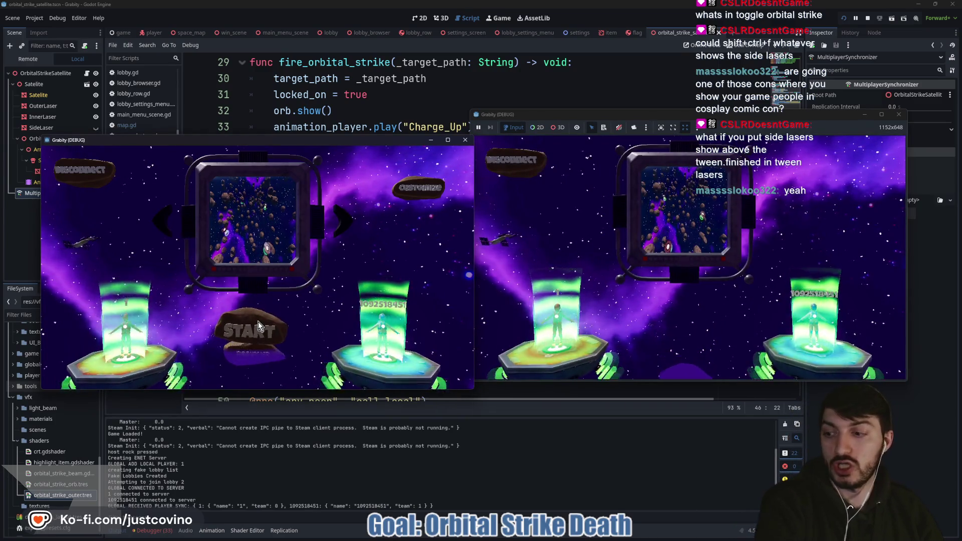
click(257, 322)
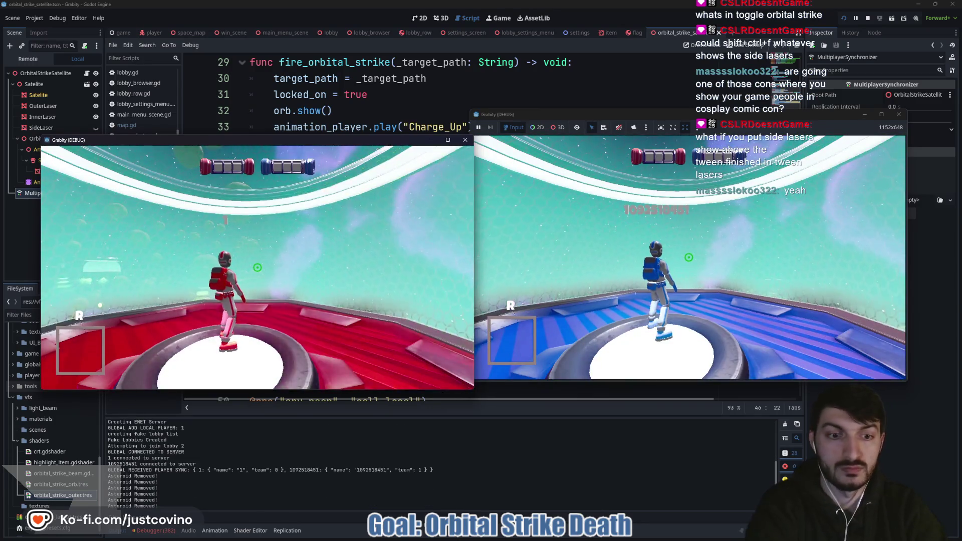
Step: Cheat in an orbital strike, fire it at the enemy, stop, and make SideLaser's material Local to Scene
key(quoteleft)
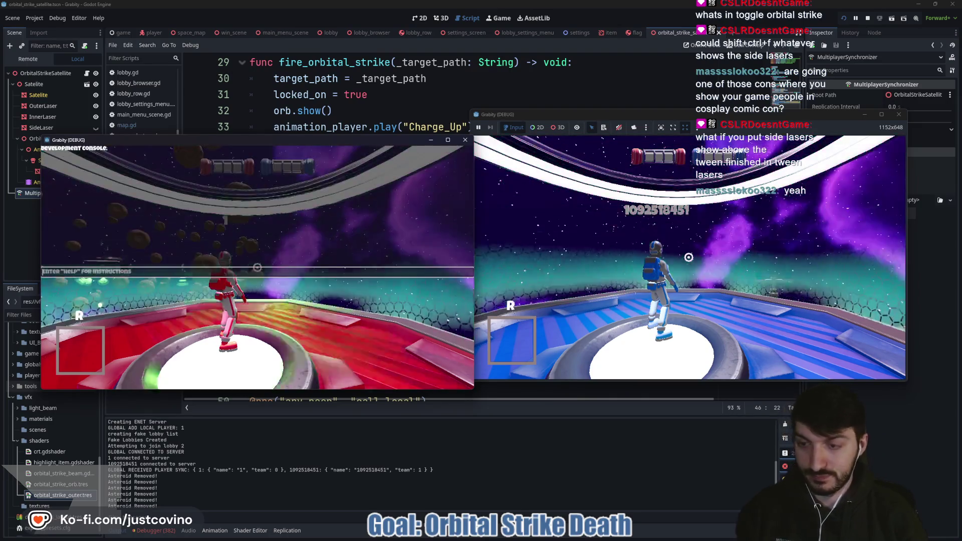
key(Up)
key(Return)
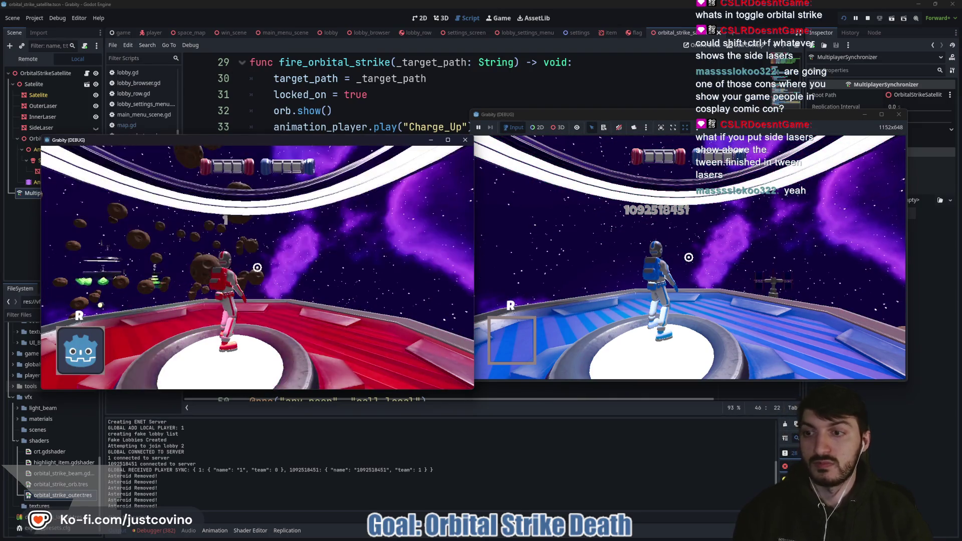
click(257, 267)
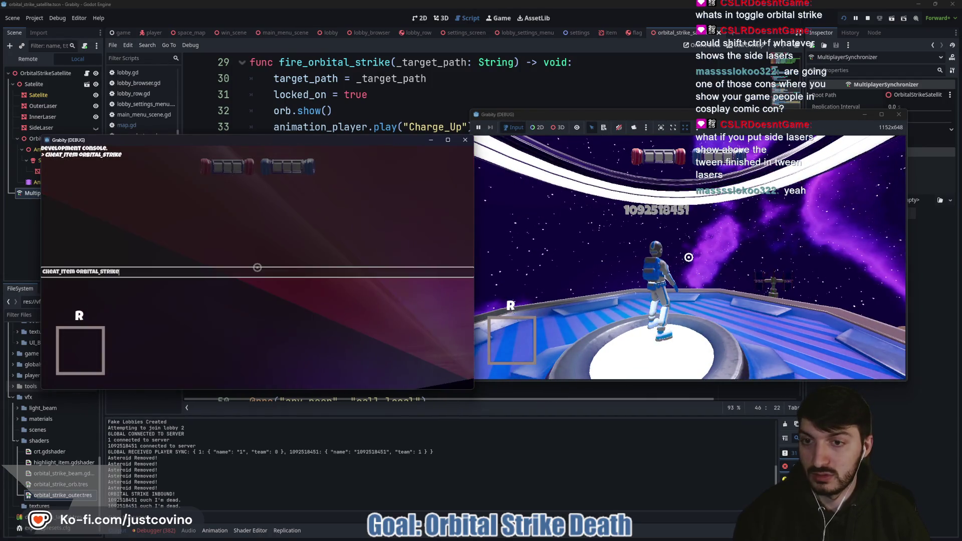
key(Return)
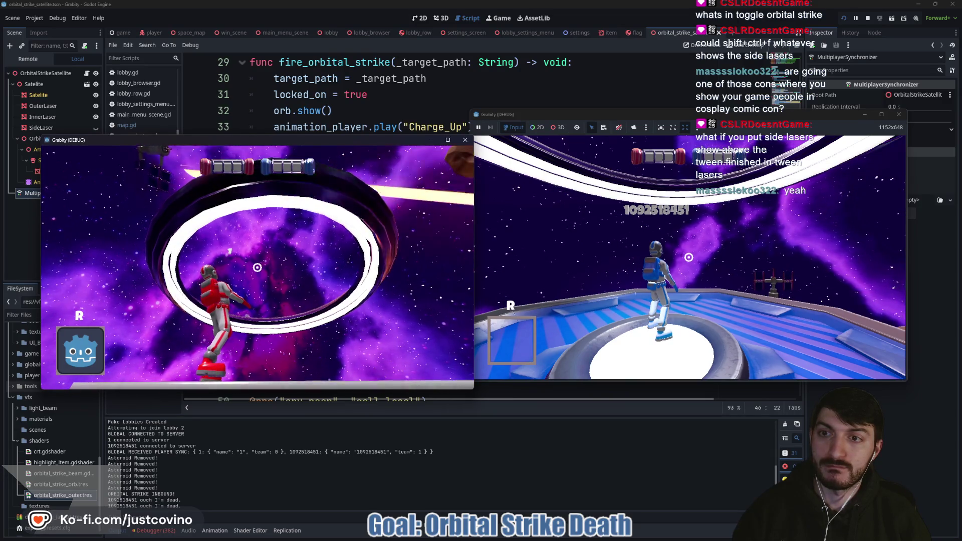
key(F8)
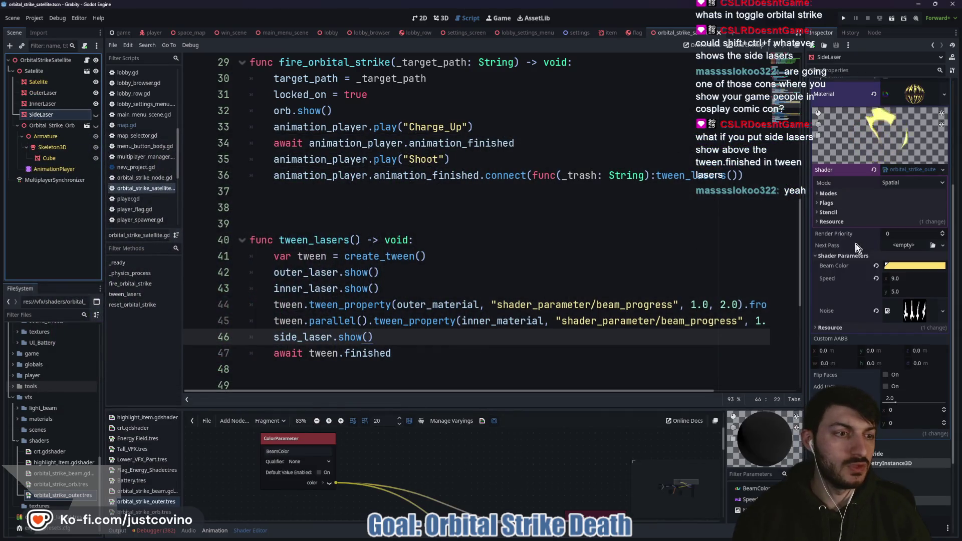
click(829, 327)
Step: Confirm SideLaser's material as Local to Scene and launch the game again
click(888, 337)
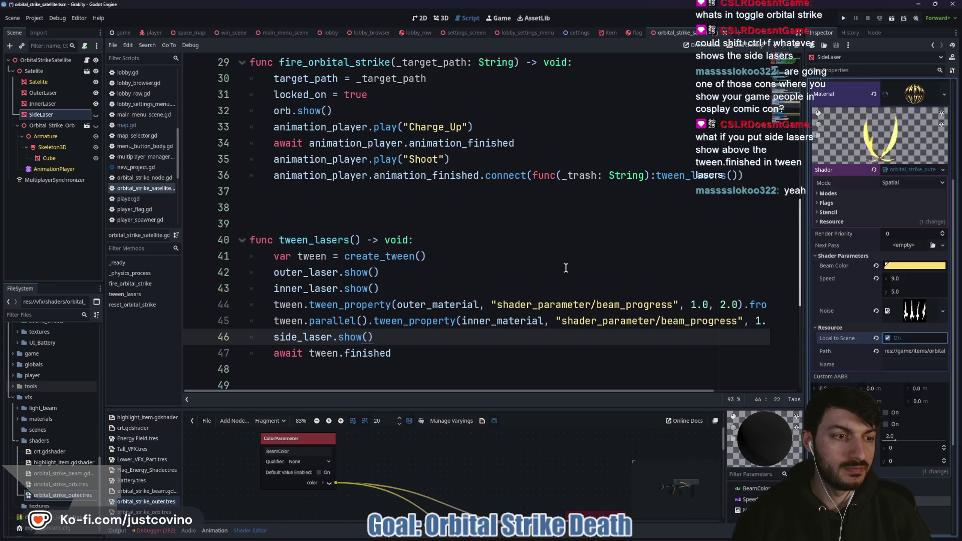
click(566, 256)
click(842, 19)
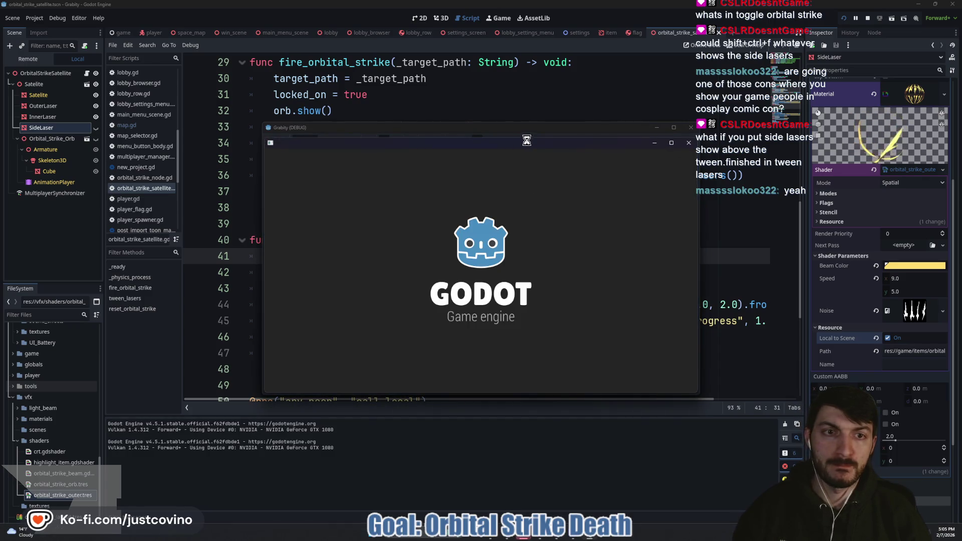
Step: Arrange both game windows, host a private lobby, join it from the second, and start the match
drag(533, 126, 282, 123)
click(131, 227)
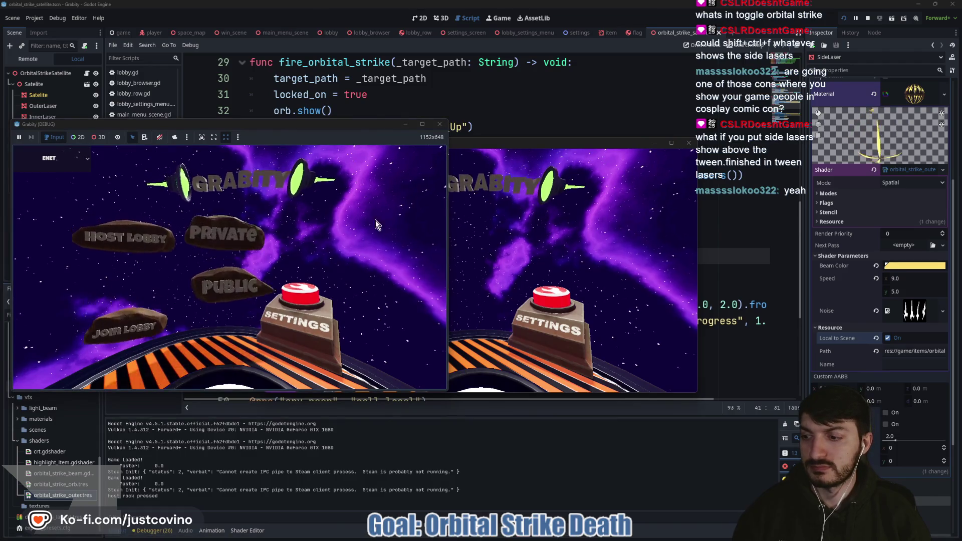
click(215, 215)
drag(504, 146, 667, 119)
click(523, 271)
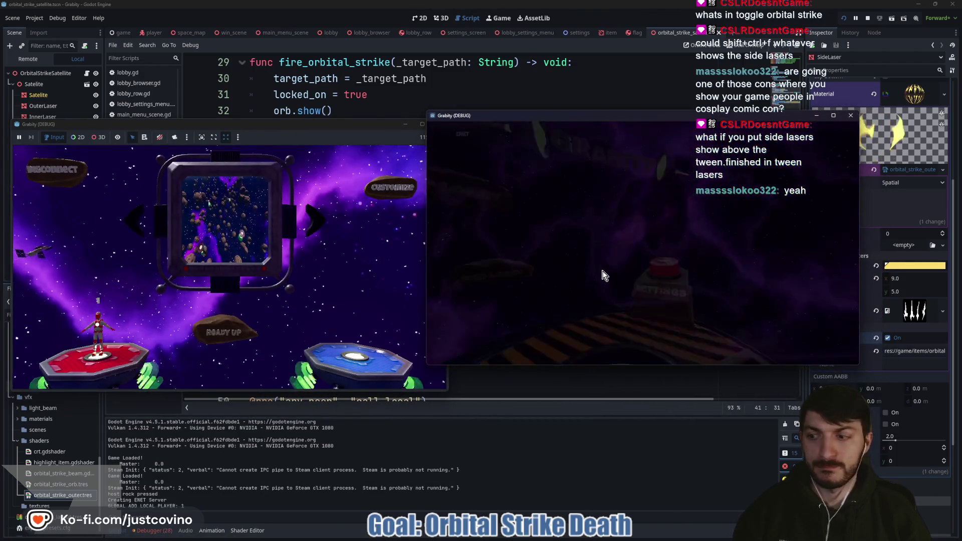
click(599, 298)
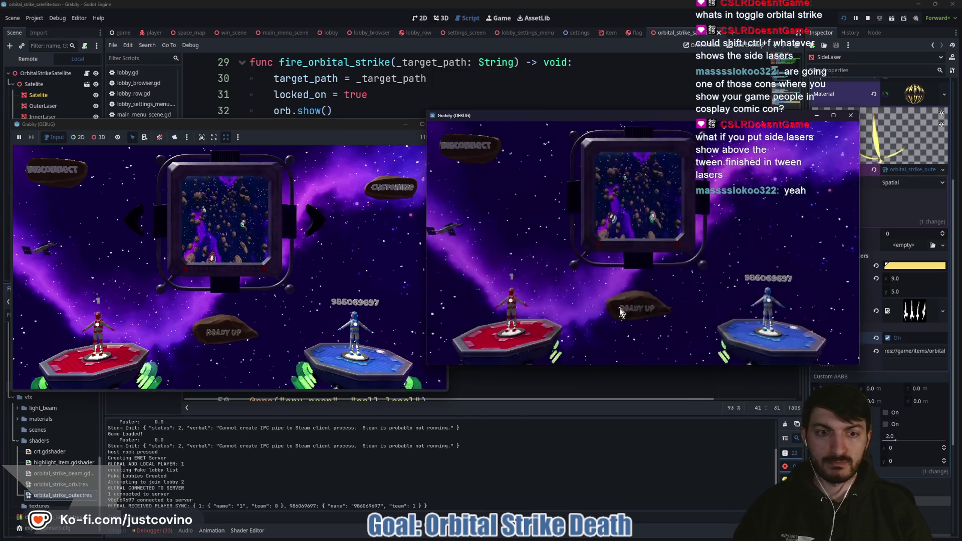
click(221, 327)
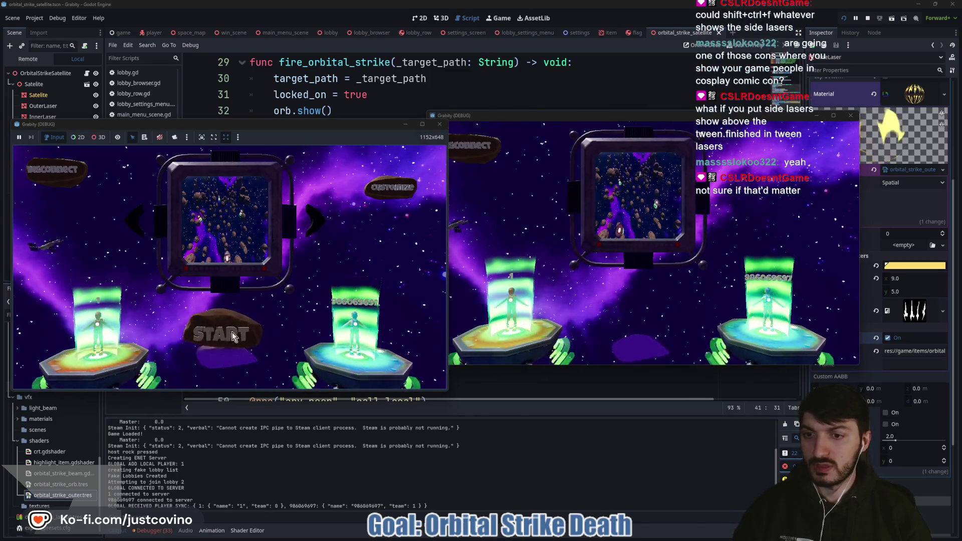
click(233, 332)
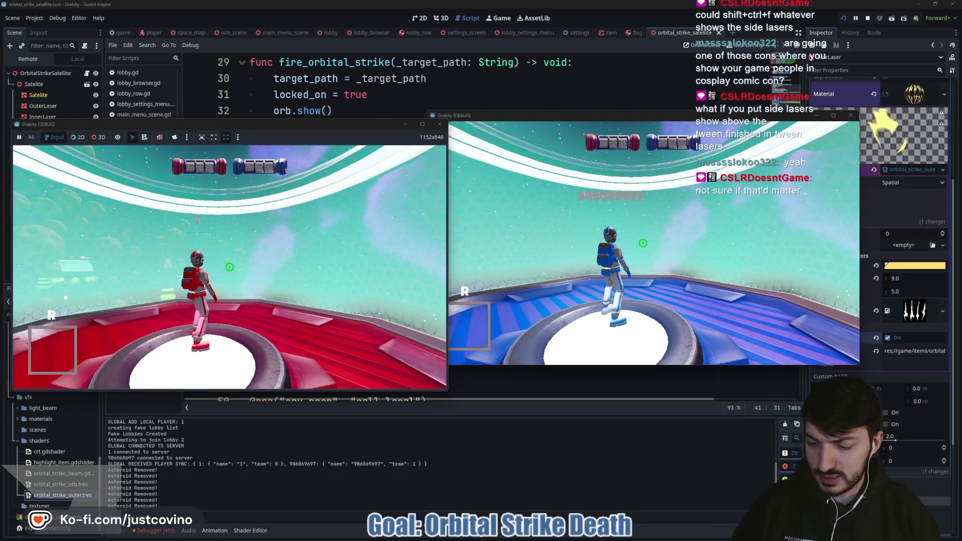
Step: Run cheat_item orbital_strike in the dev console, fire the strike at the enemy, and stop the game
key(grave)
text(cheat_item orbital_strike)
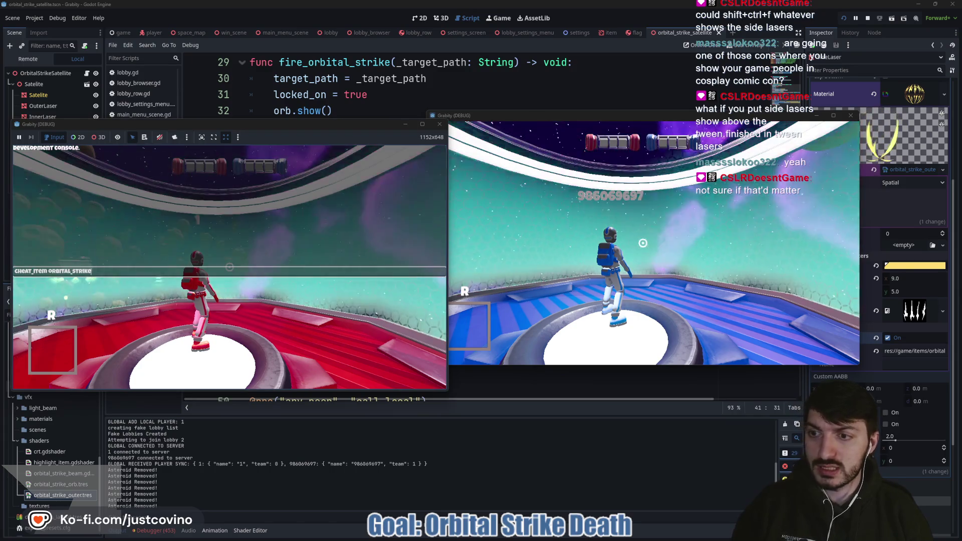
key(Return)
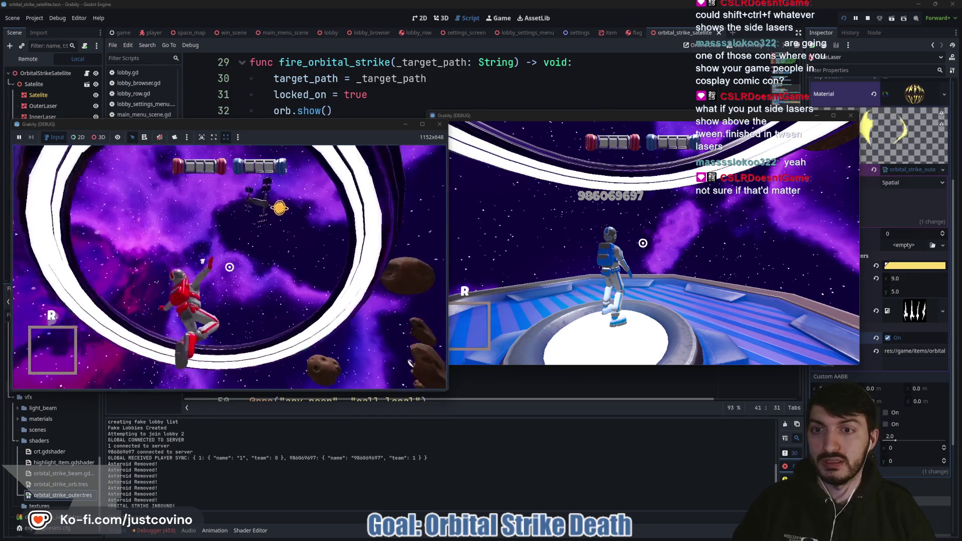
click(229, 267)
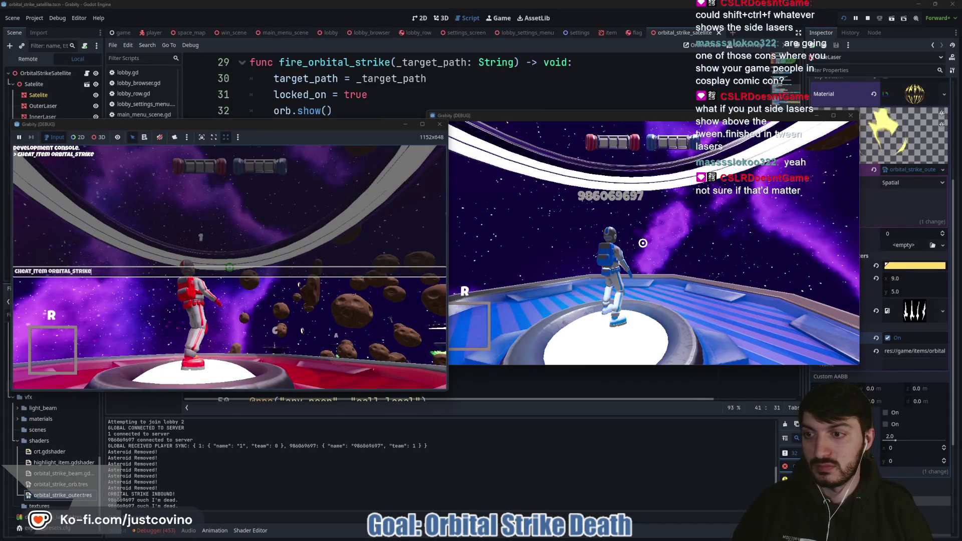
key(grave)
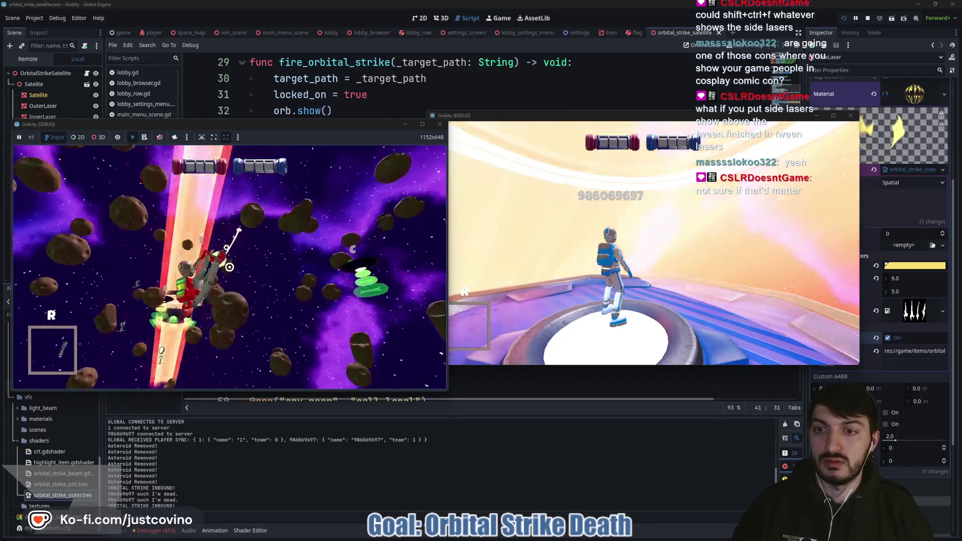
key(F8)
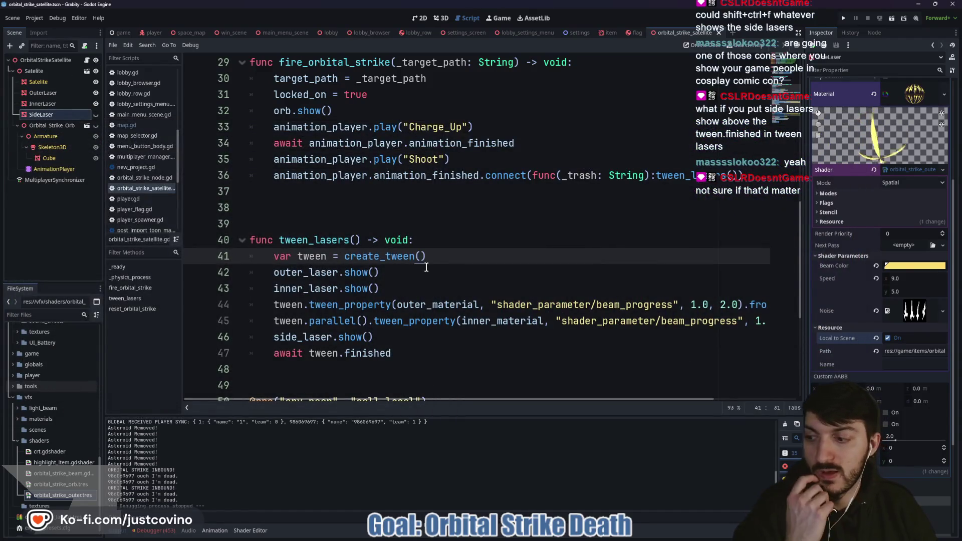
Step: Review the side_laser.hide() on line 53 and the inner laser hide on line 63
scroll(436, 303, down, 5)
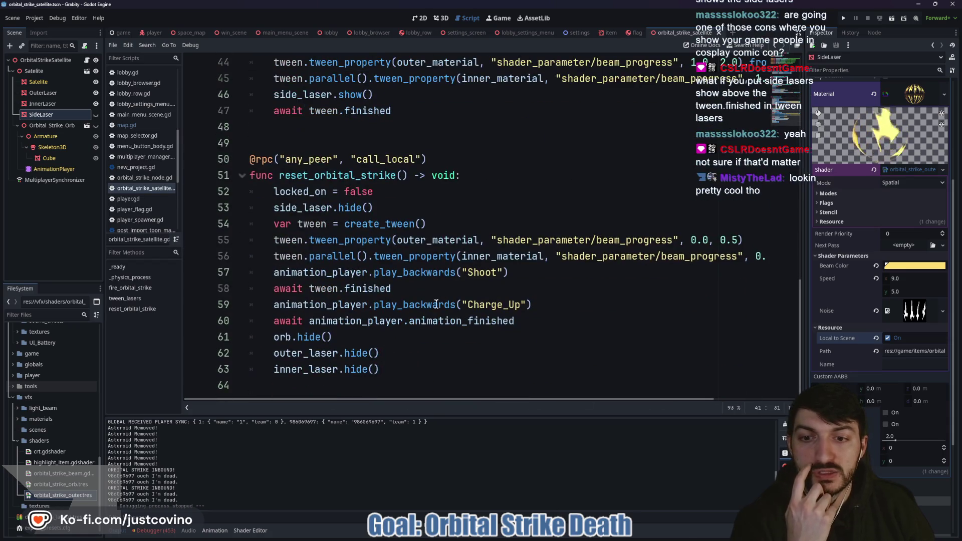
click(389, 369)
drag(400, 379, 321, 371)
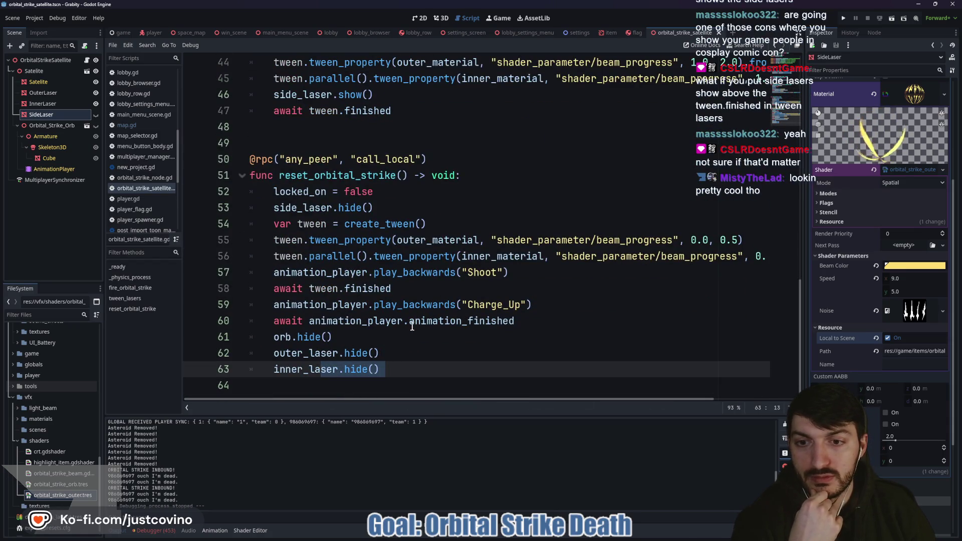
click(375, 207)
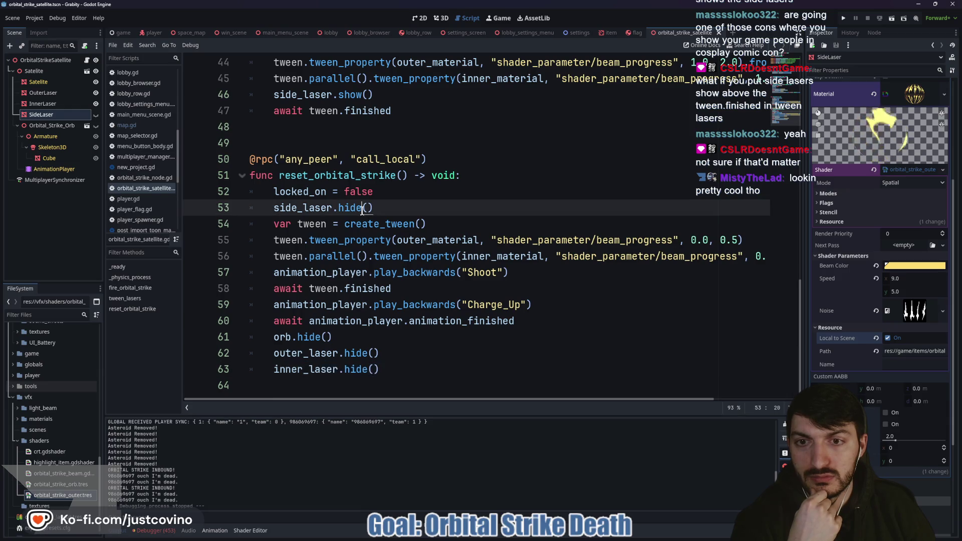
drag(375, 207, 263, 208)
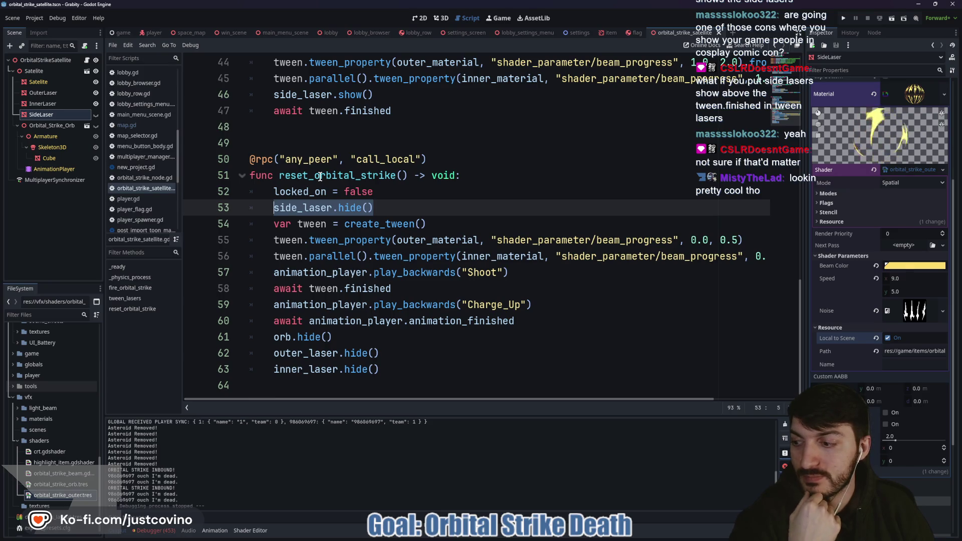
Step: Search the project for reset_orbital_strike and open its rpc call on map.gd line 101
double_click(320, 177)
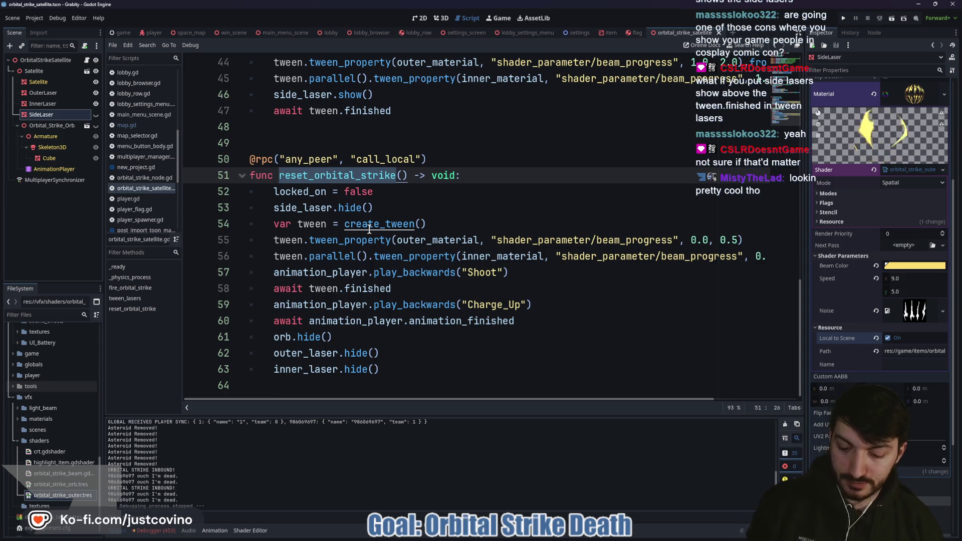
key(ctrl+shift+f)
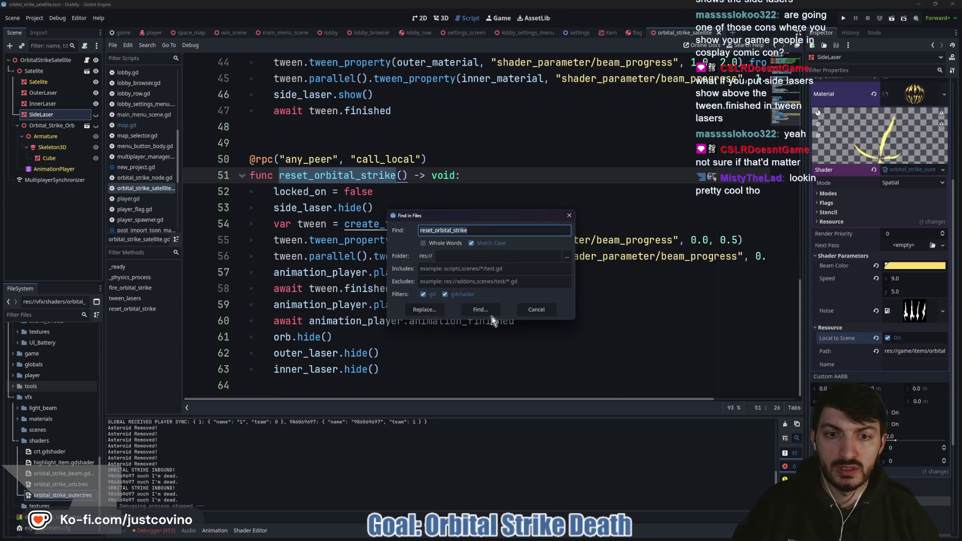
click(489, 312)
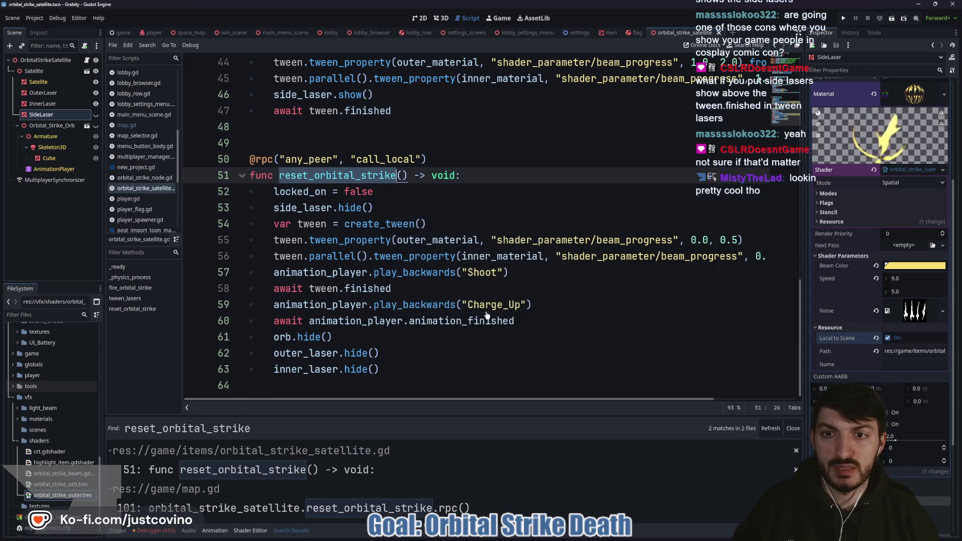
click(332, 508)
drag(582, 288, 256, 287)
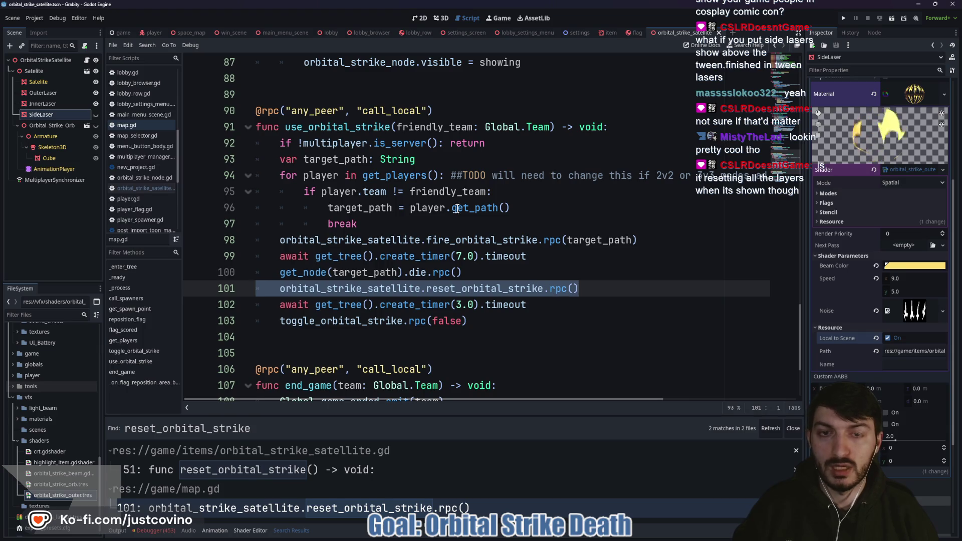
drag(532, 142, 265, 141)
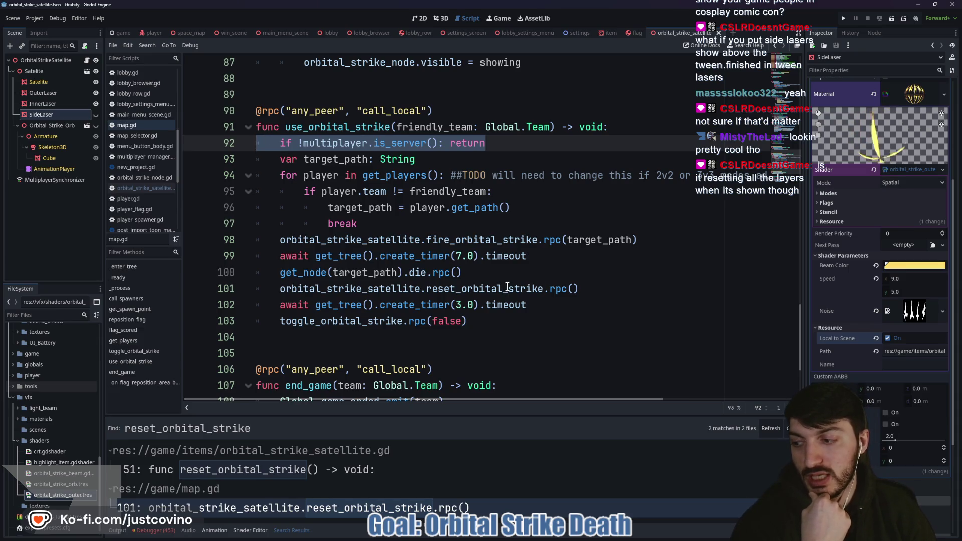
click(592, 290)
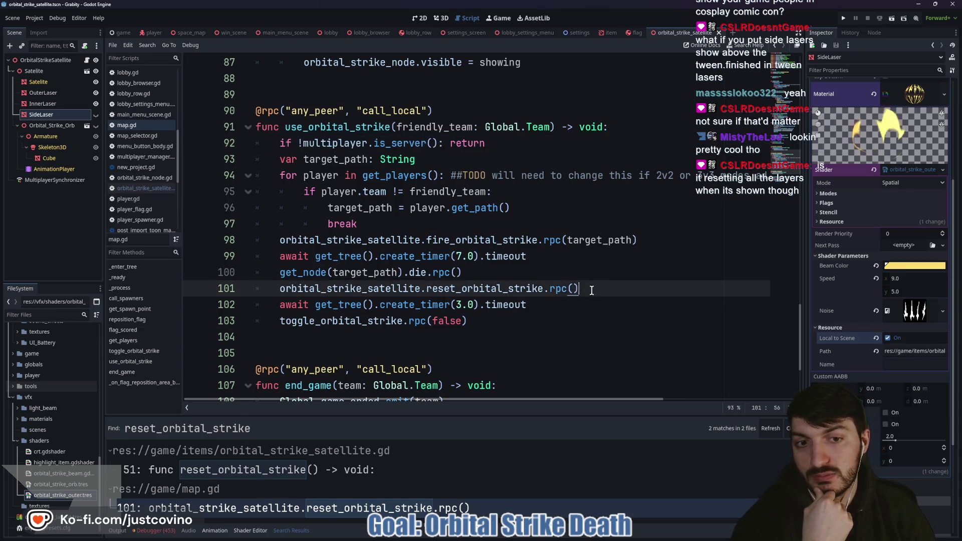
key(shift+Home)
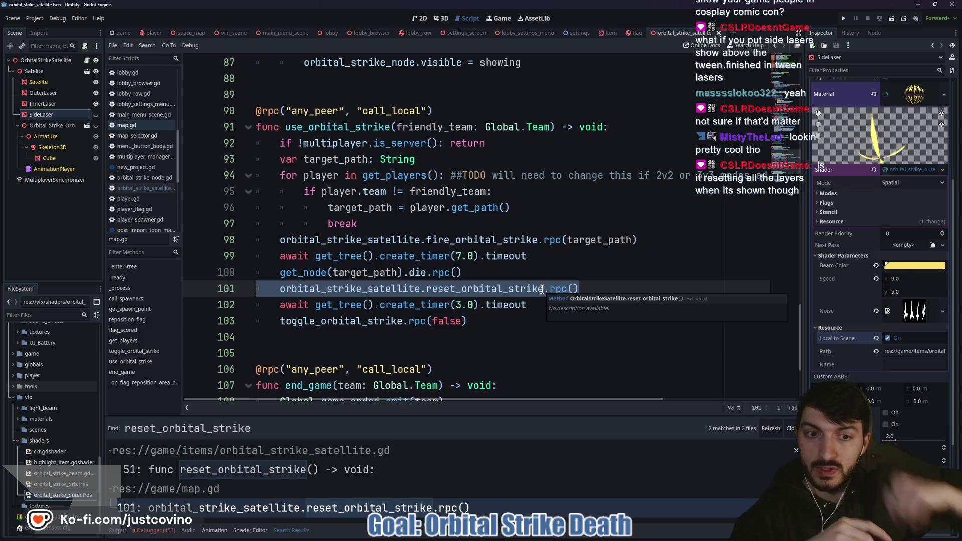
mouse_move(563, 289)
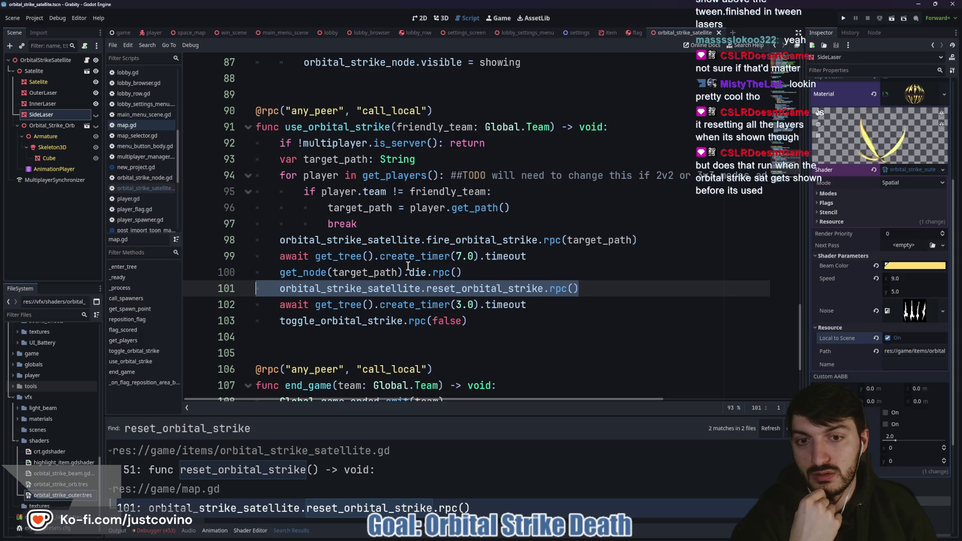
Step: Review lines 98–103: the fire call, 7-second wait, die, reset and toggle calls
drag(534, 256, 256, 254)
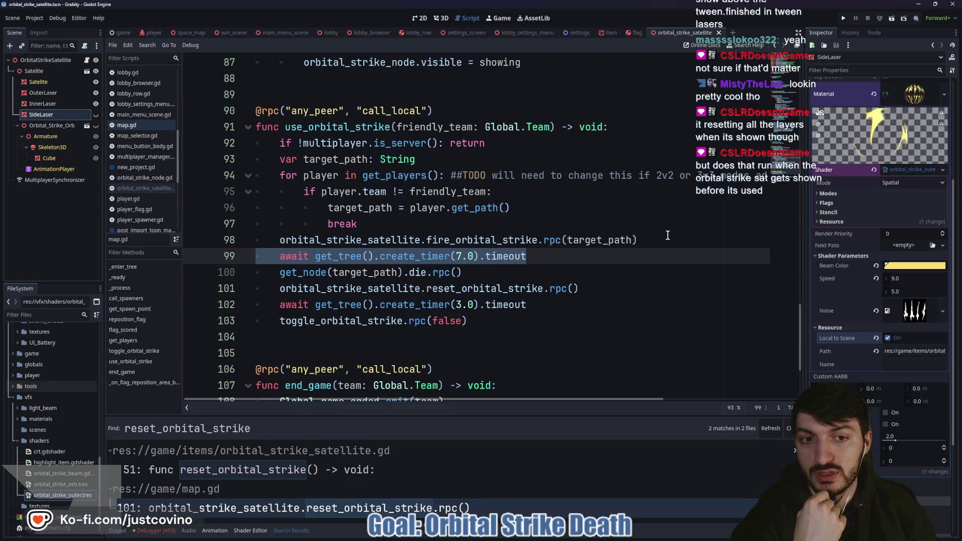
drag(667, 238, 256, 240)
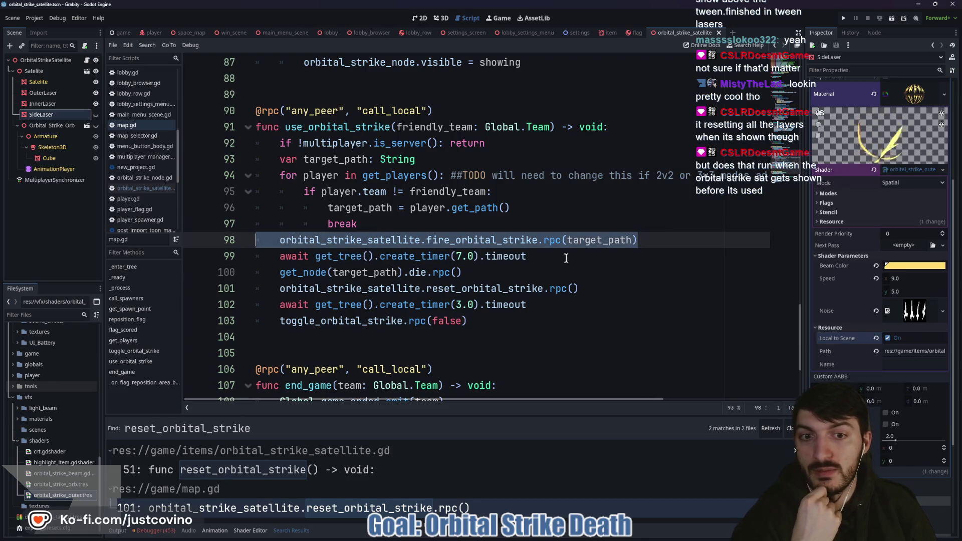
drag(566, 258, 269, 255)
drag(515, 282, 255, 273)
drag(520, 326, 240, 275)
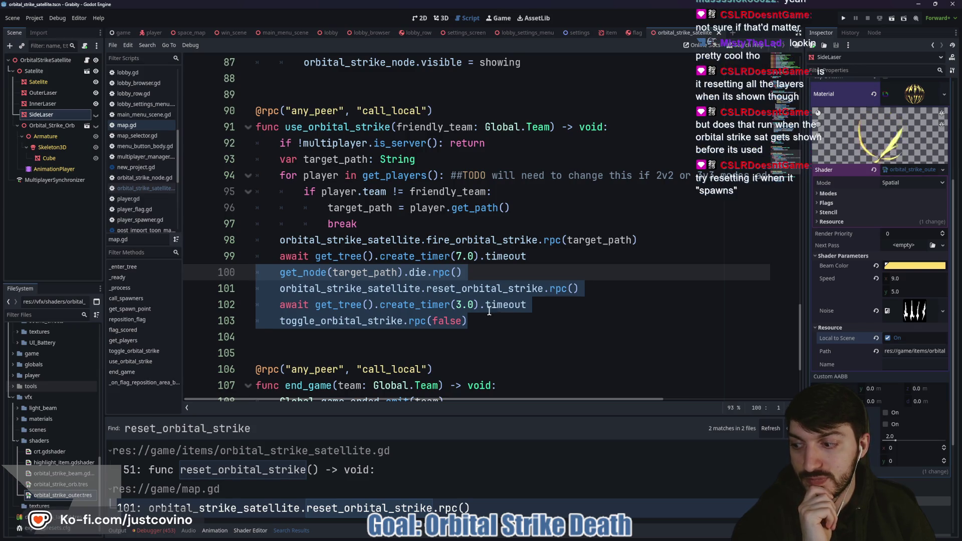
Step: Copy reset_orbital_strike.rpc() to line 93 after the server check, fix its indent, save, and run
click(599, 289)
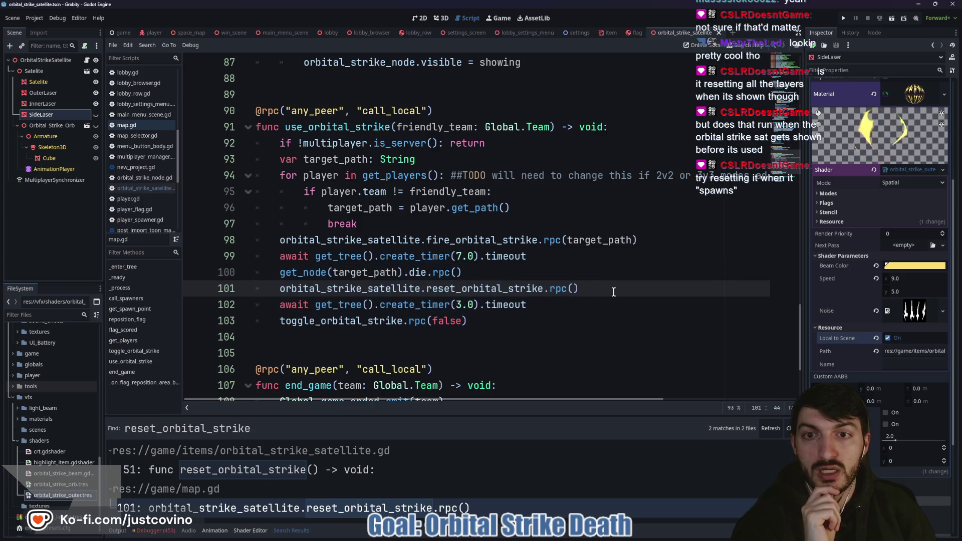
drag(597, 289, 259, 285)
key(ctrl+c)
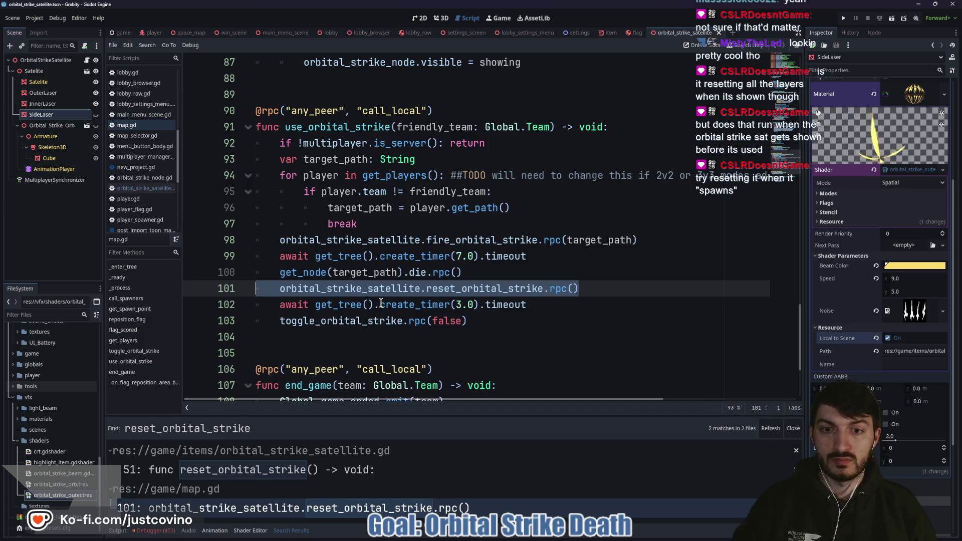
click(511, 145)
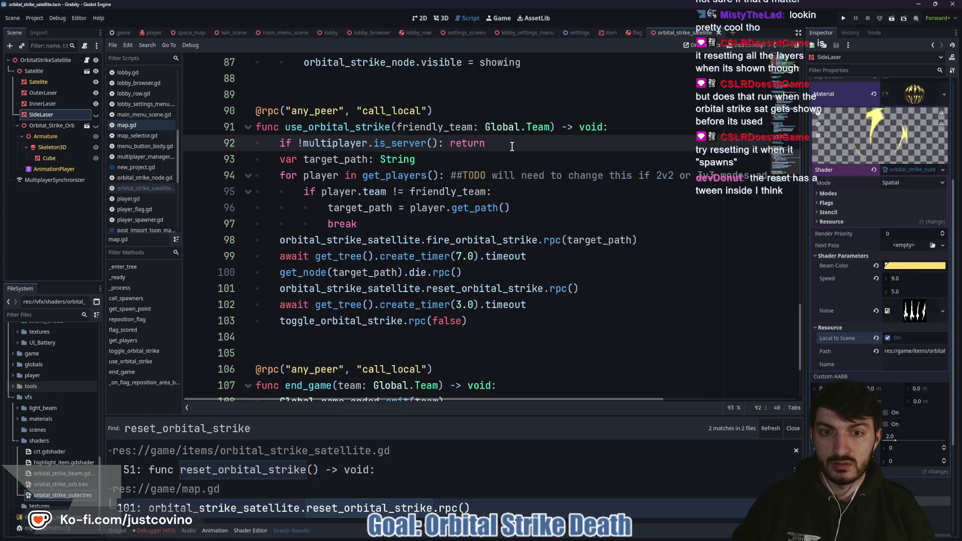
key(Return)
key(ctrl+v)
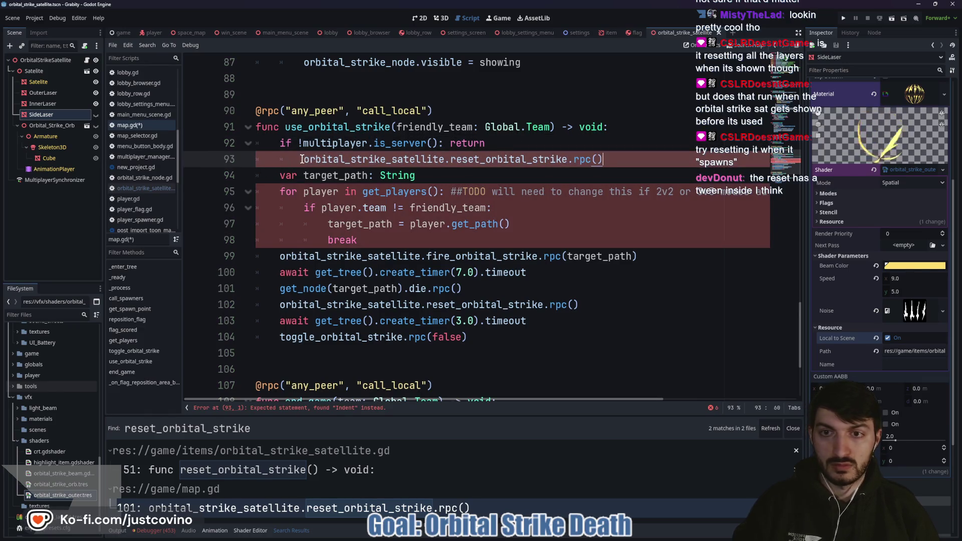
click(301, 160)
key(BackSpace)
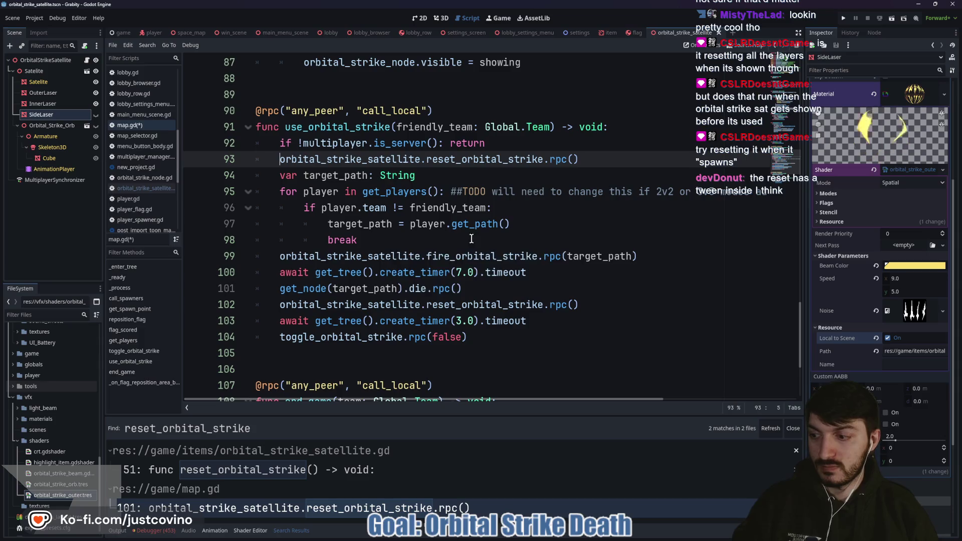
key(ctrl+s)
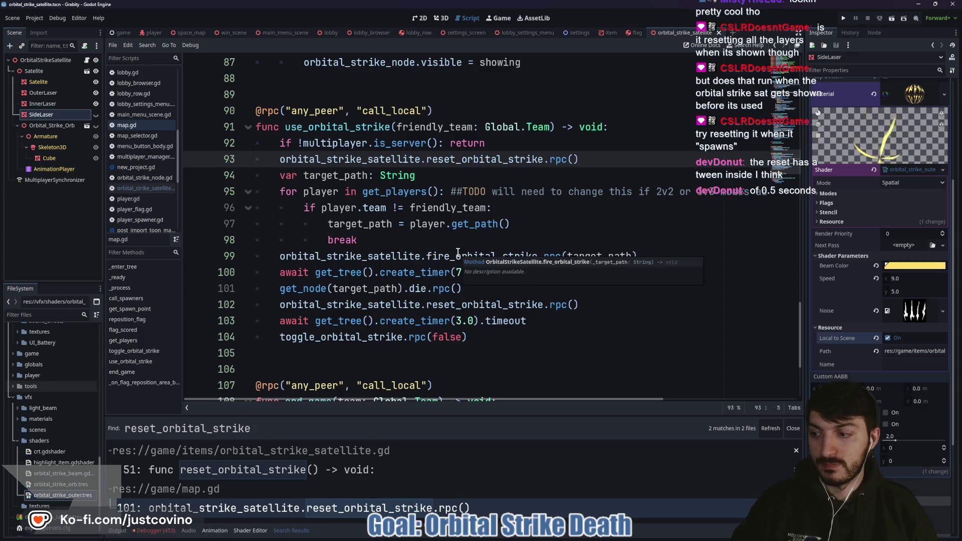
key(F5)
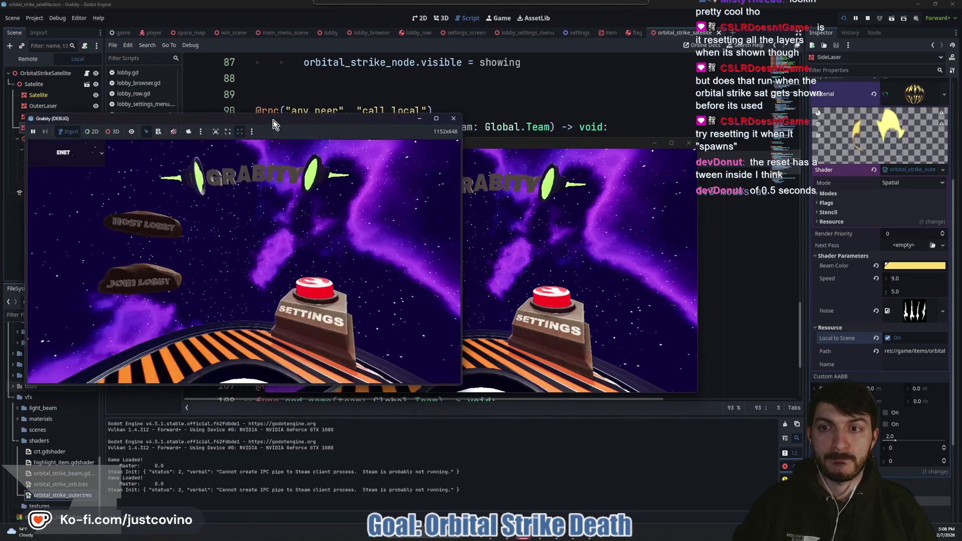
Step: Host a lobby in the left game, join it from the second window, and ready up
click(122, 227)
click(231, 233)
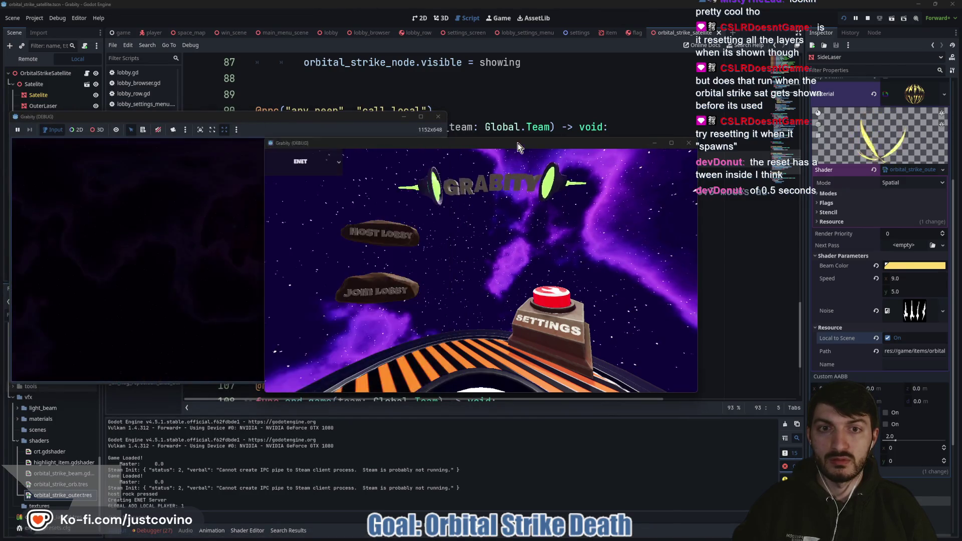
drag(518, 143, 681, 116)
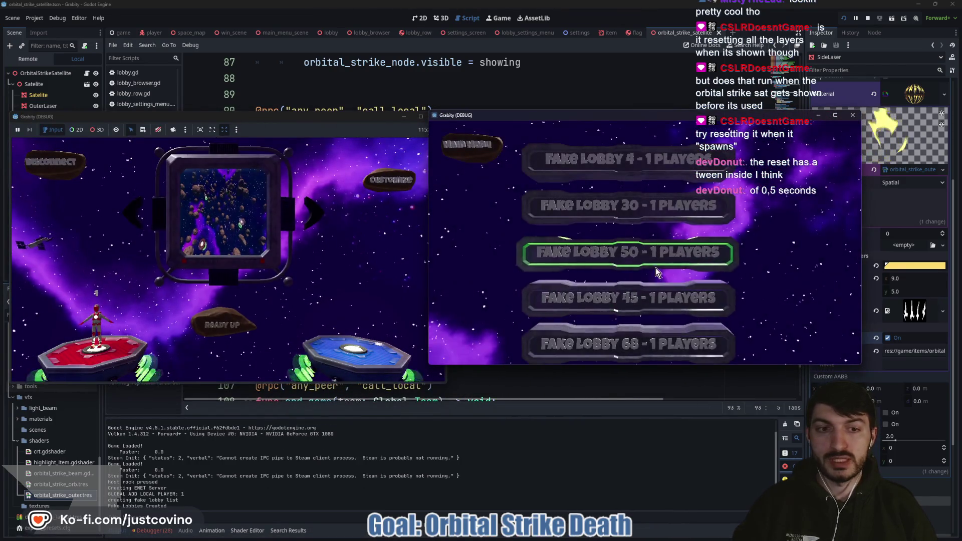
click(608, 263)
click(642, 311)
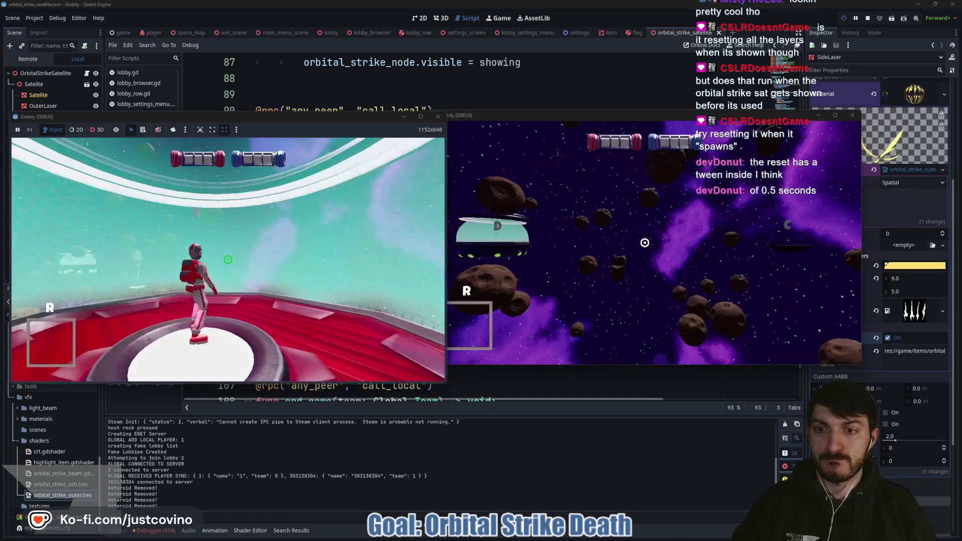
Step: Run the reset command and cheat_item orbital_strike in the dev console, then fire the strike
key(grave)
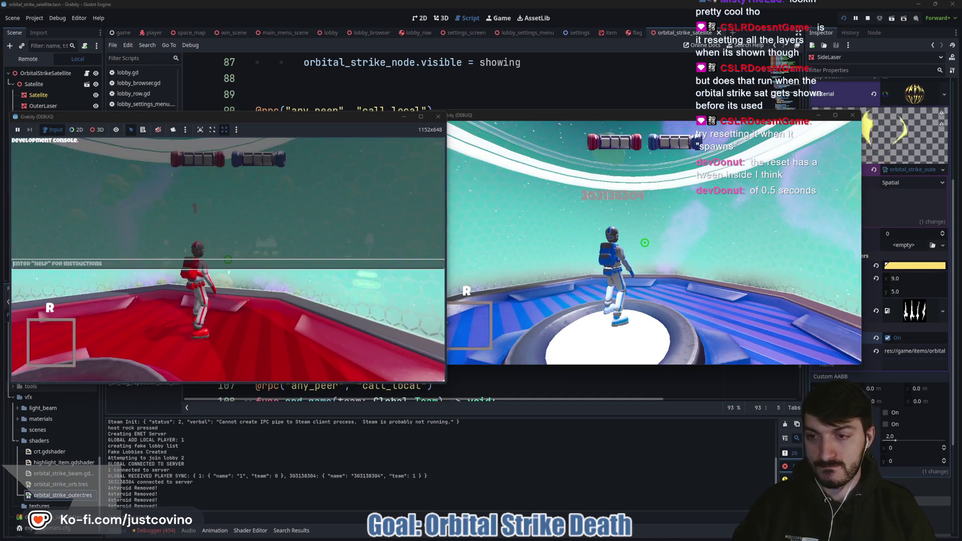
key(Up)
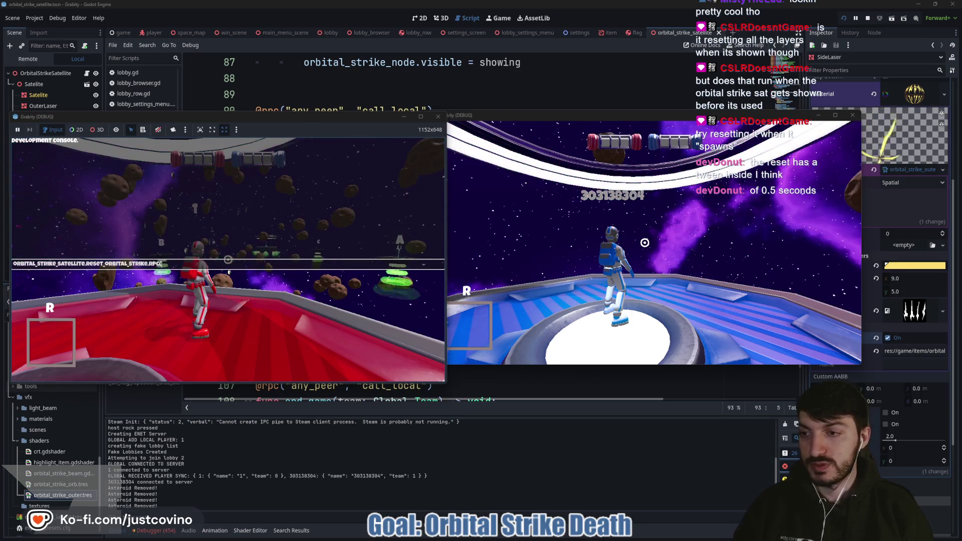
key(Return)
text(cheat_item)
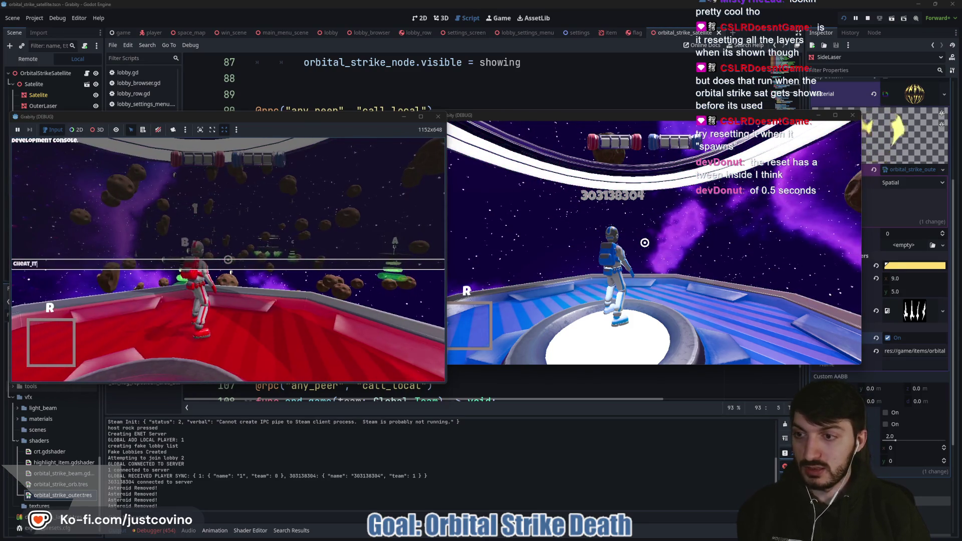
text( orbital_strike)
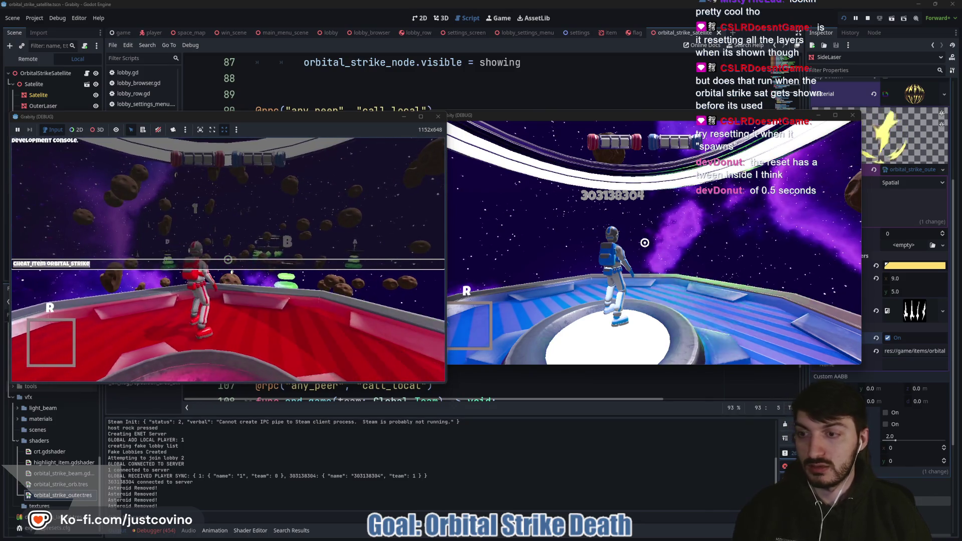
key(ctrl+a)
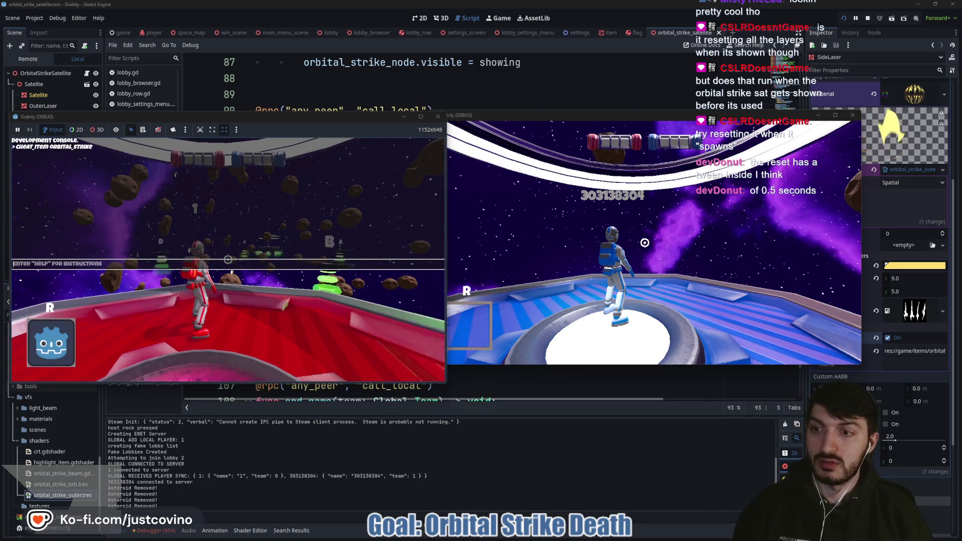
key(Escape)
click(228, 260)
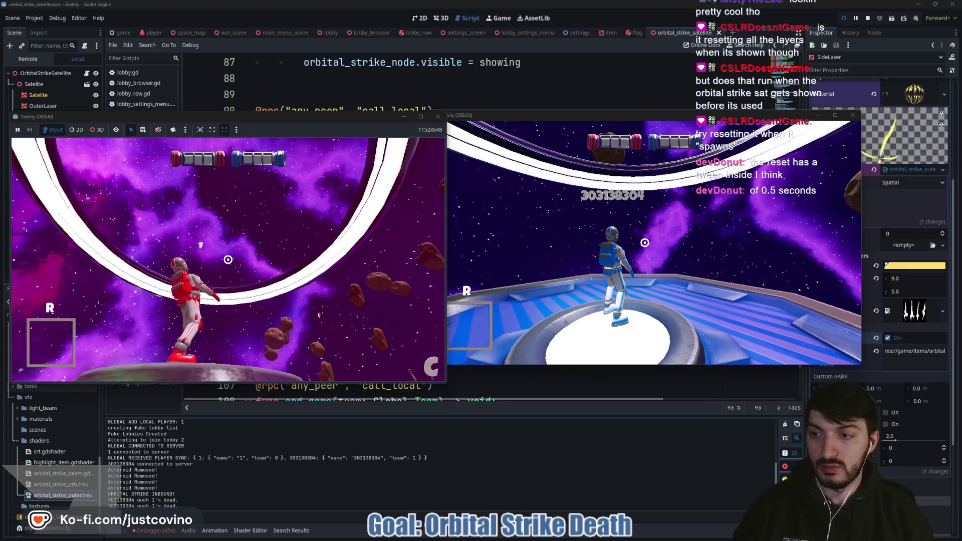
Step: Stop the game and delete the reset_orbital_strike.rpc() call on line 93
key(grave)
key(grave)
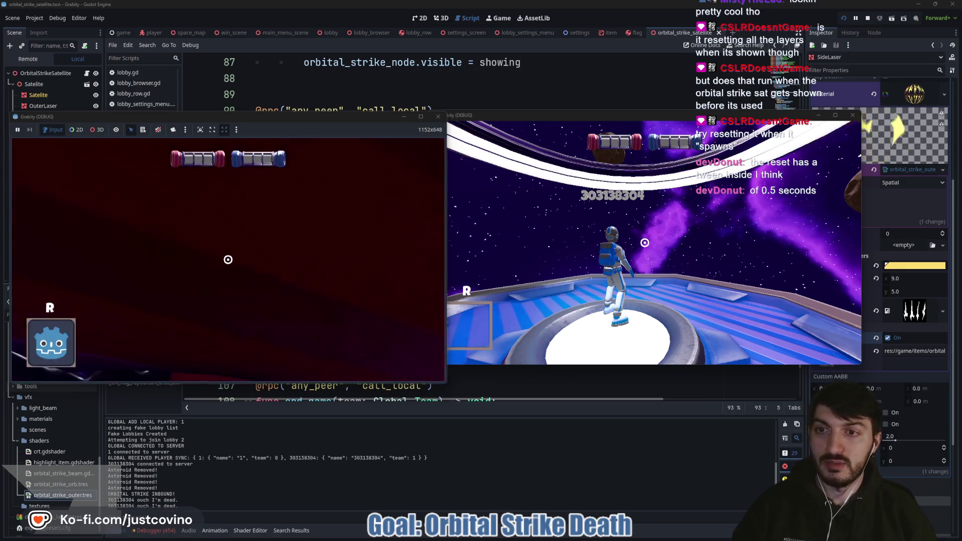
key(F8)
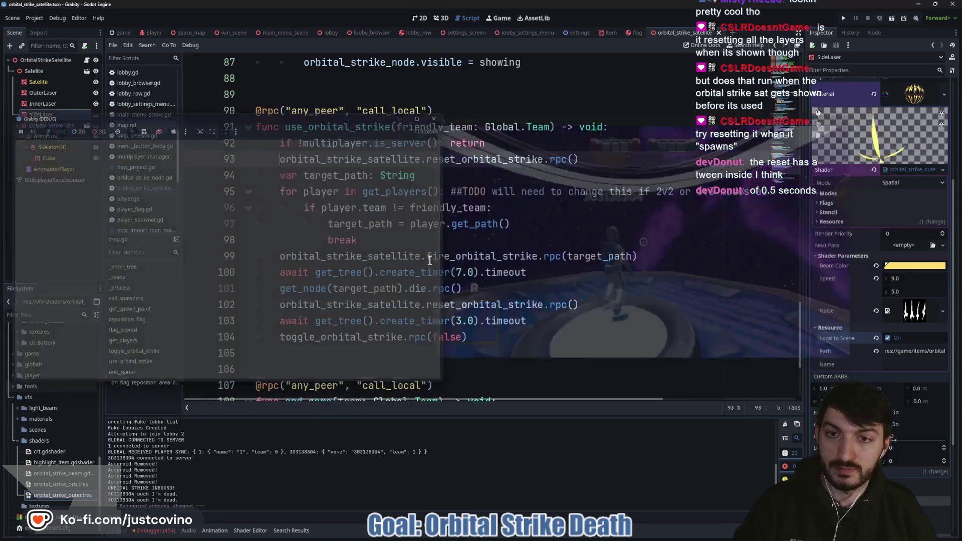
drag(584, 158, 233, 164)
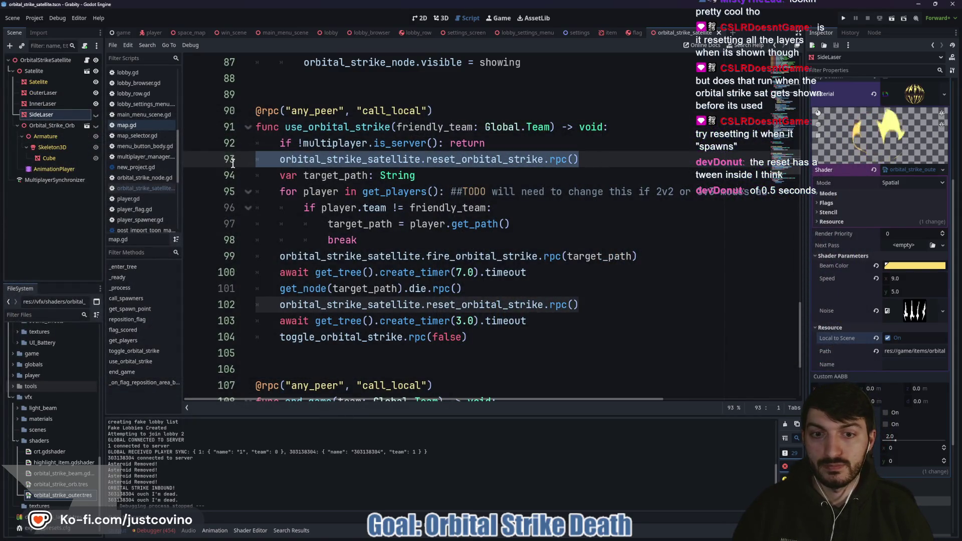
key(BackSpace)
key(BackSpace)
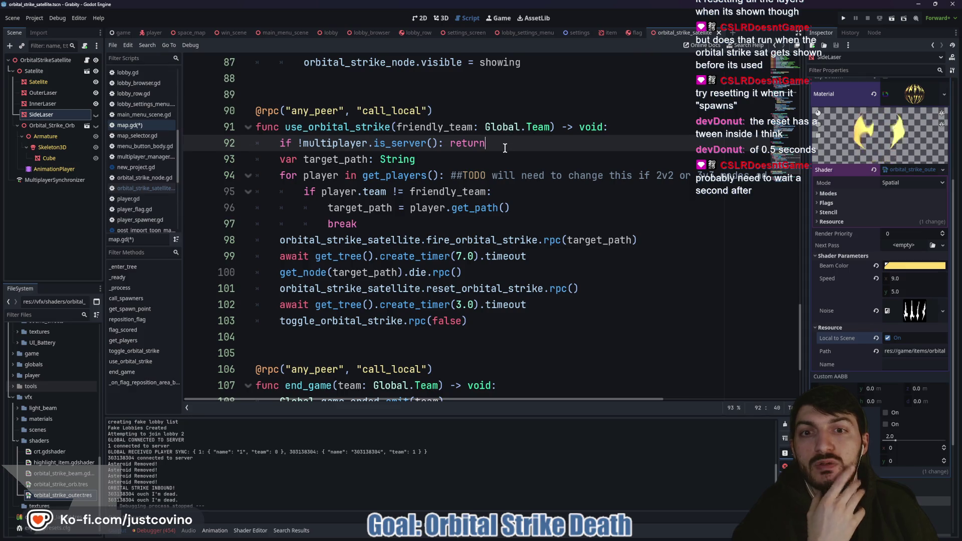
Step: Add 'orbital_strike_satellite.side_laser.hide()' after the server check, save map.gd and run the project
key(Return)
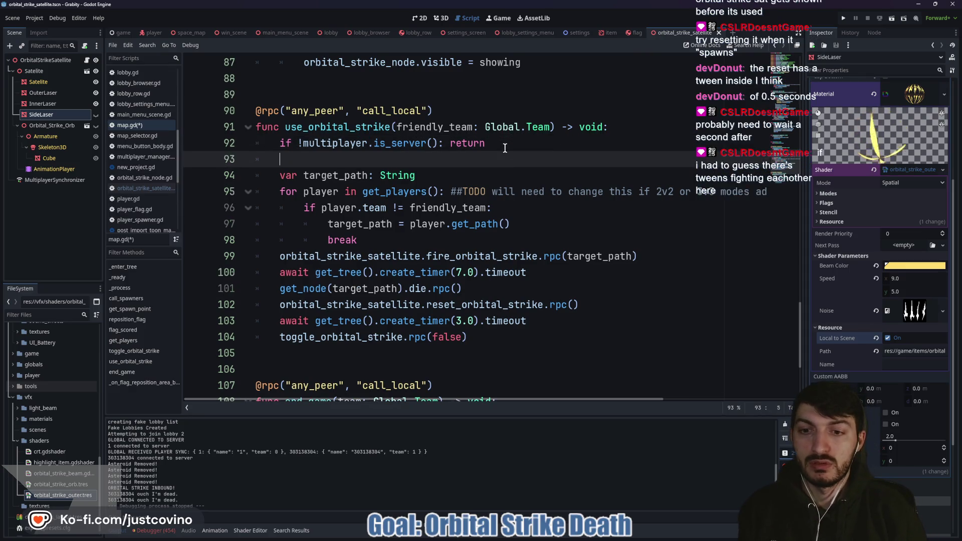
text(orb)
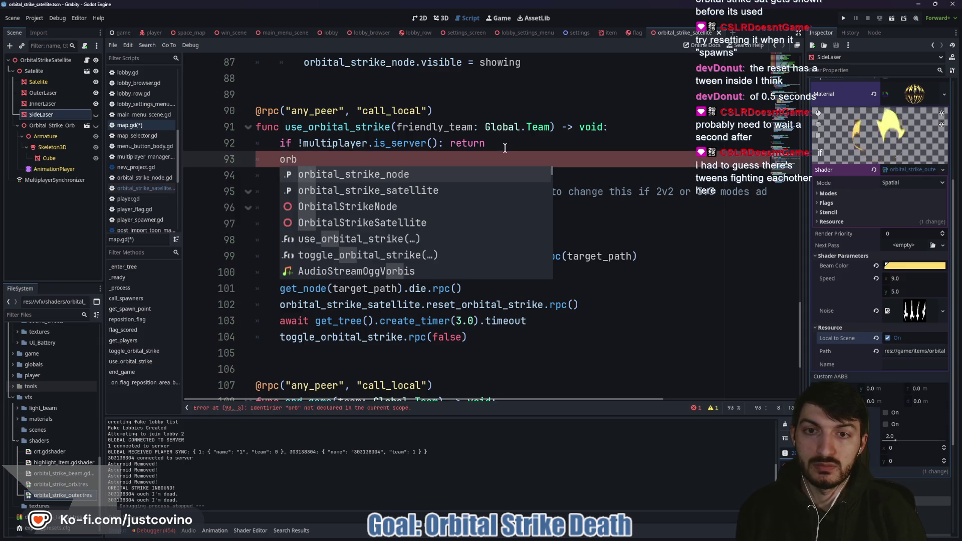
key(Down)
key(Return)
text(.)
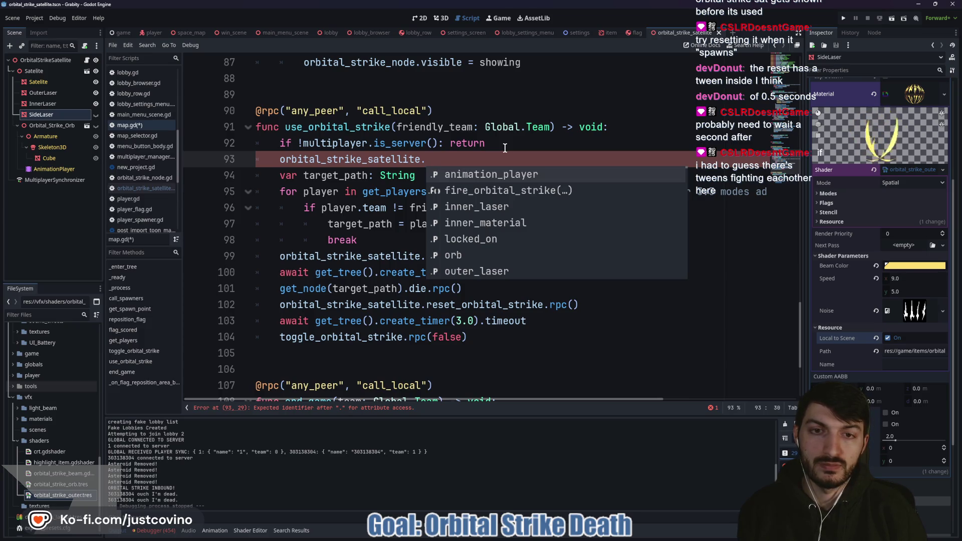
text(si)
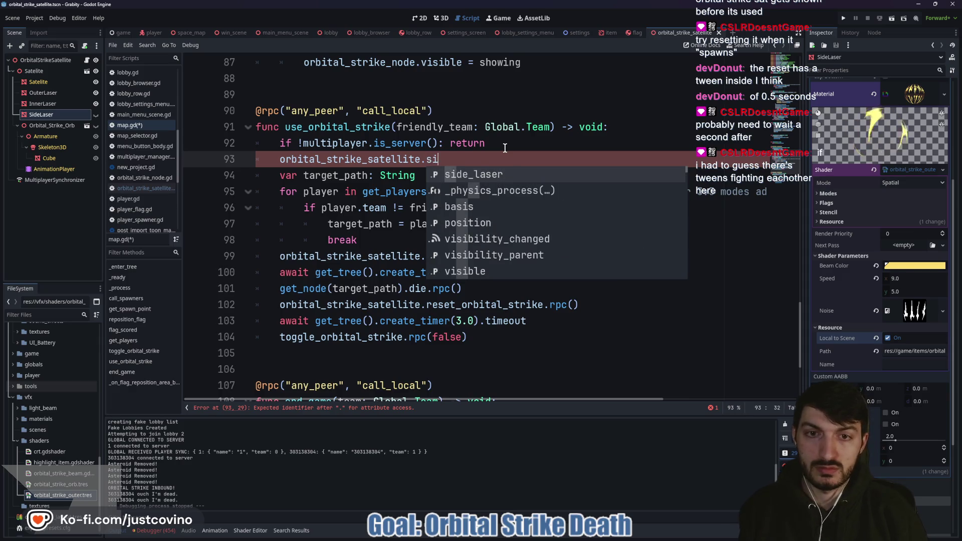
key(Return)
text(.hide)
key(Return)
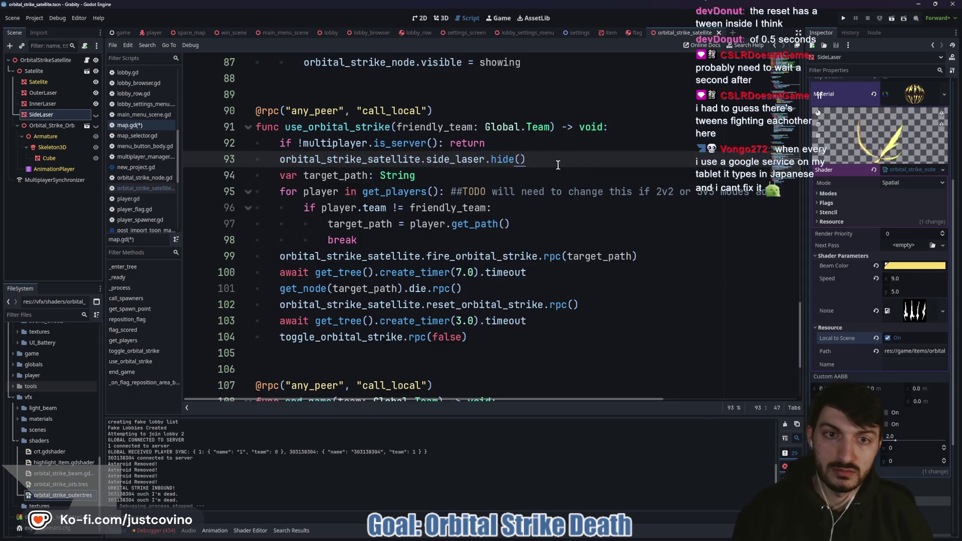
key(ctrl+s)
click(845, 19)
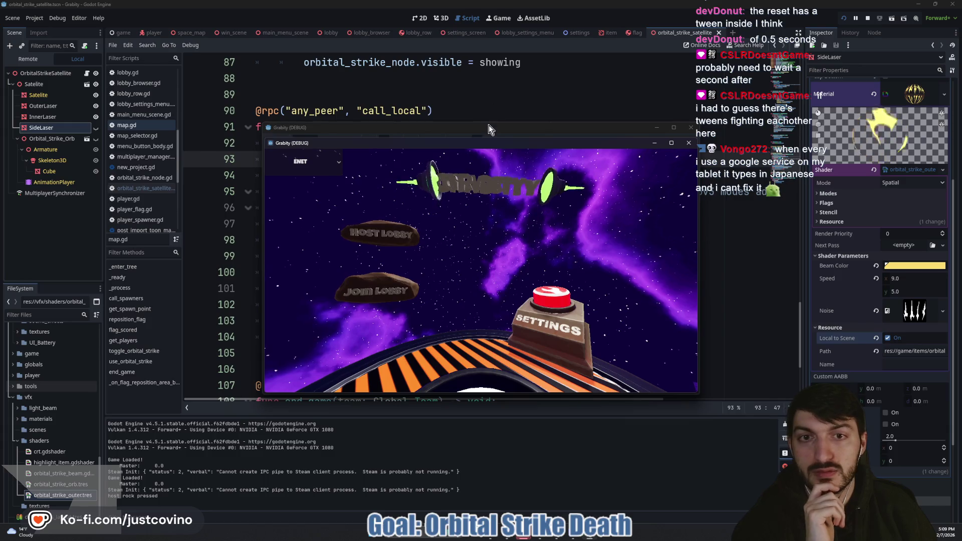
Step: Arrange the two debug game windows side by side
mouse_move(489, 130)
mouse_down()
mouse_move(310, 98)
mouse_move(259, 114)
mouse_up()
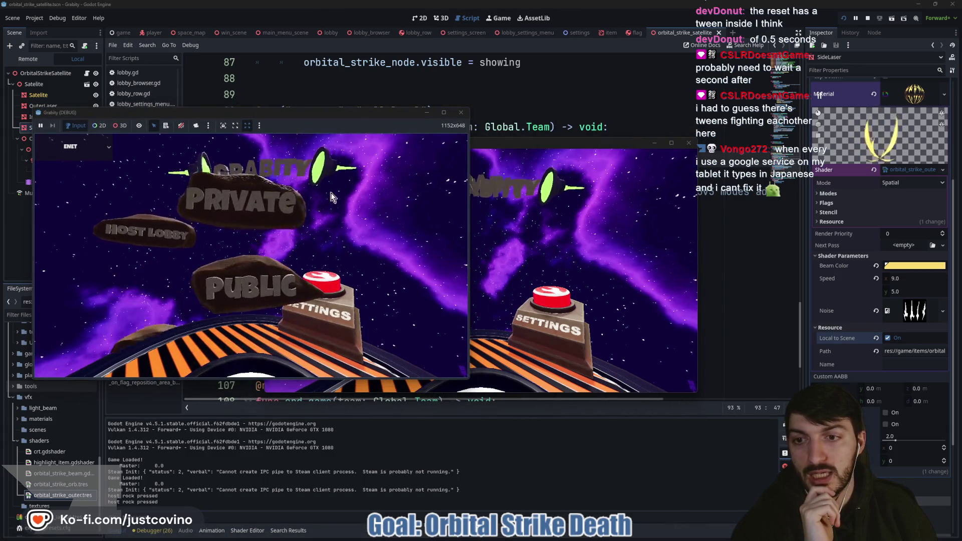
drag(531, 142, 739, 123)
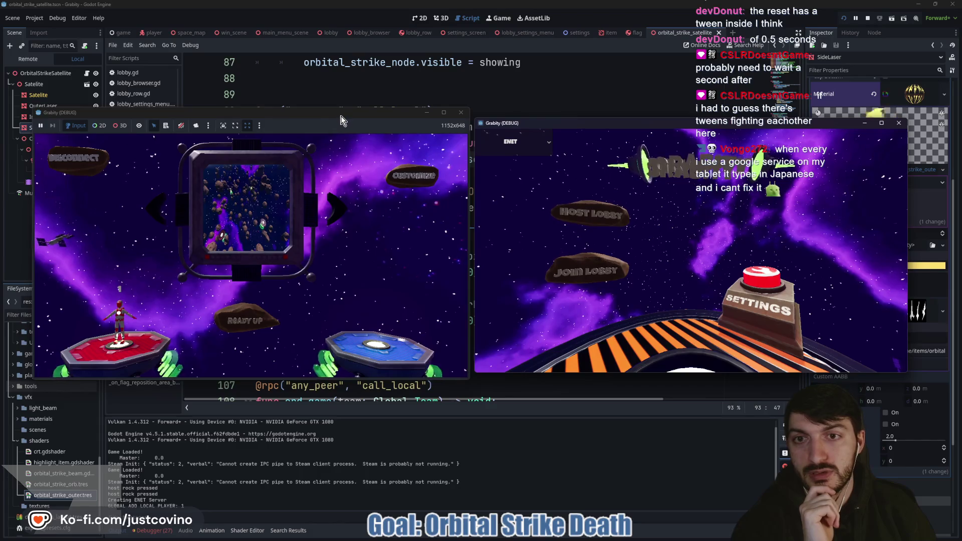
drag(340, 120, 327, 116)
Step: Join the hosted lobby from the second window, then ready up and start the match
click(584, 271)
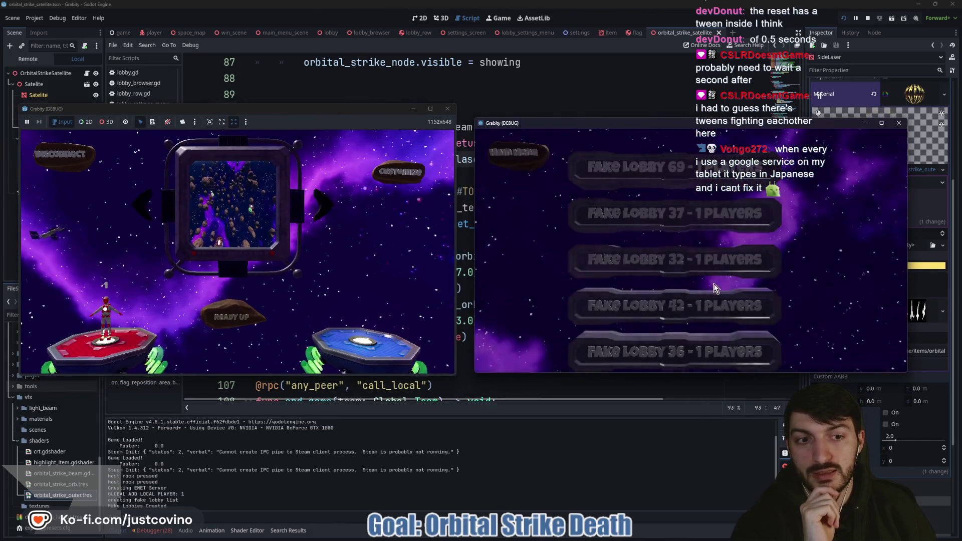
click(681, 308)
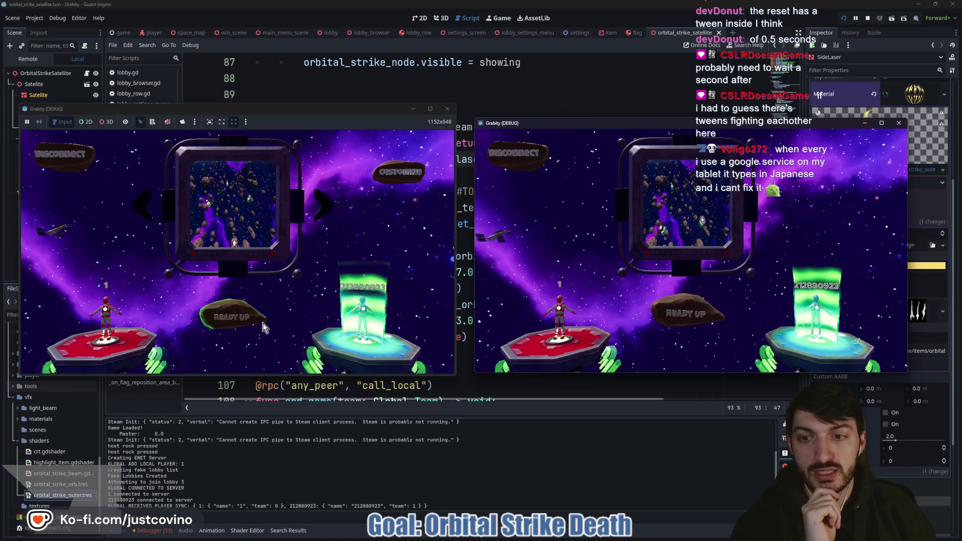
click(264, 328)
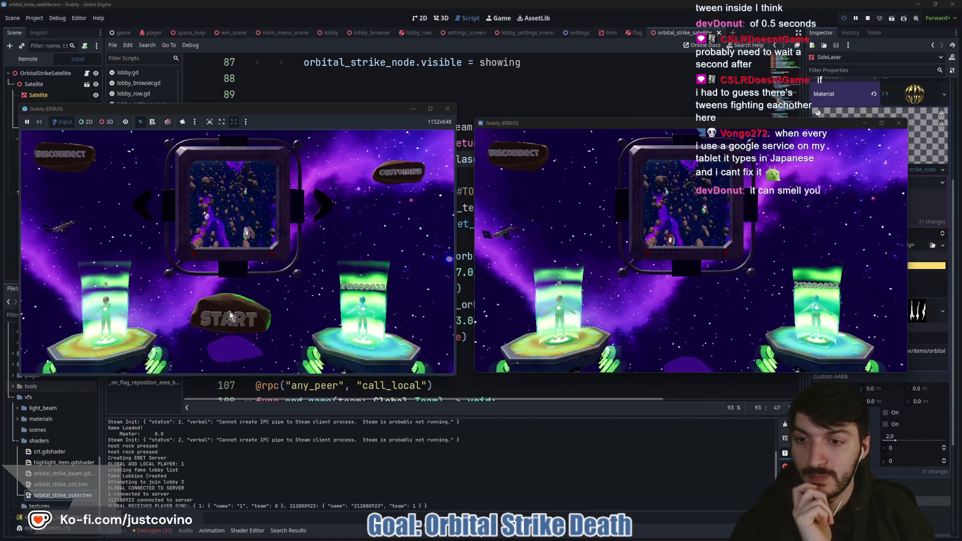
click(228, 315)
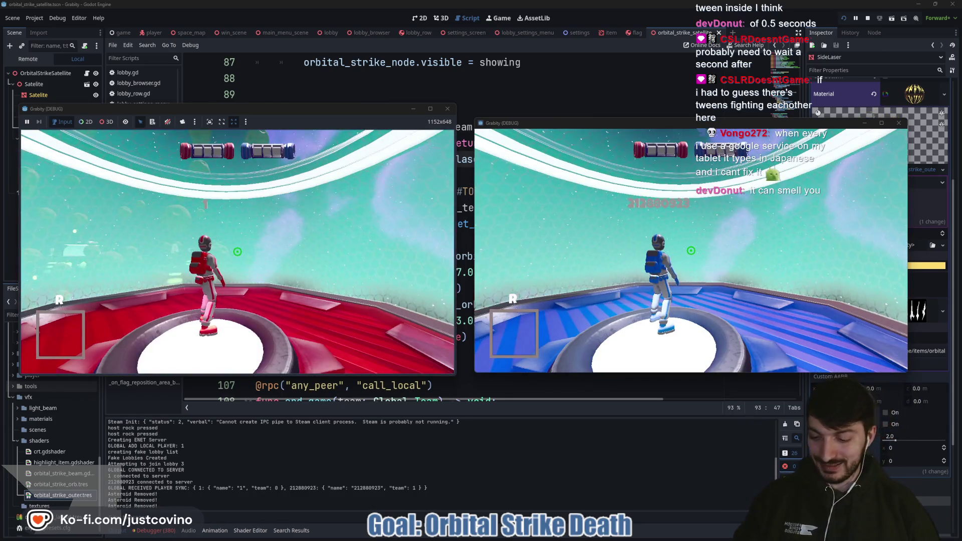
Step: Grant an orbital strike with cheat_item orbital_strike, fire it at the enemy twice, then stop the game
key(grave)
key(Up)
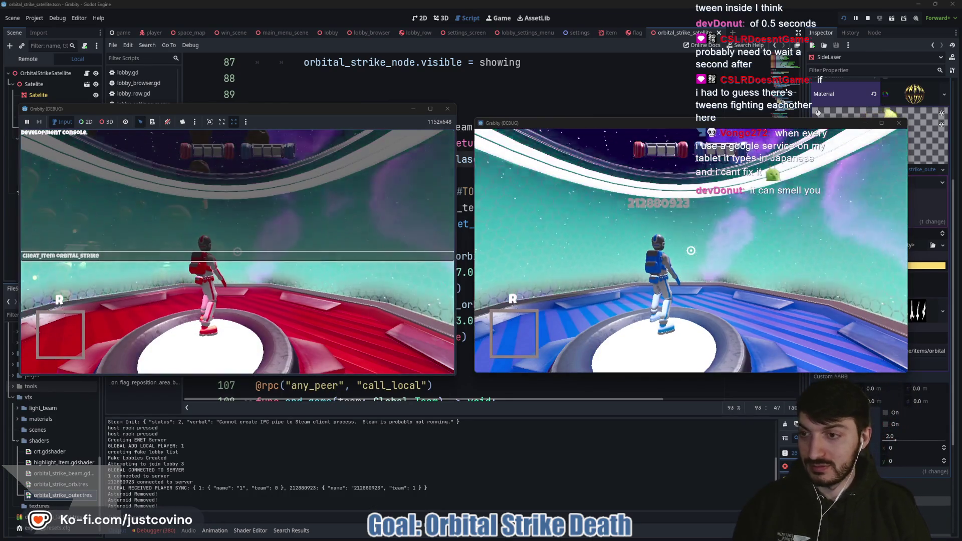
key(grave)
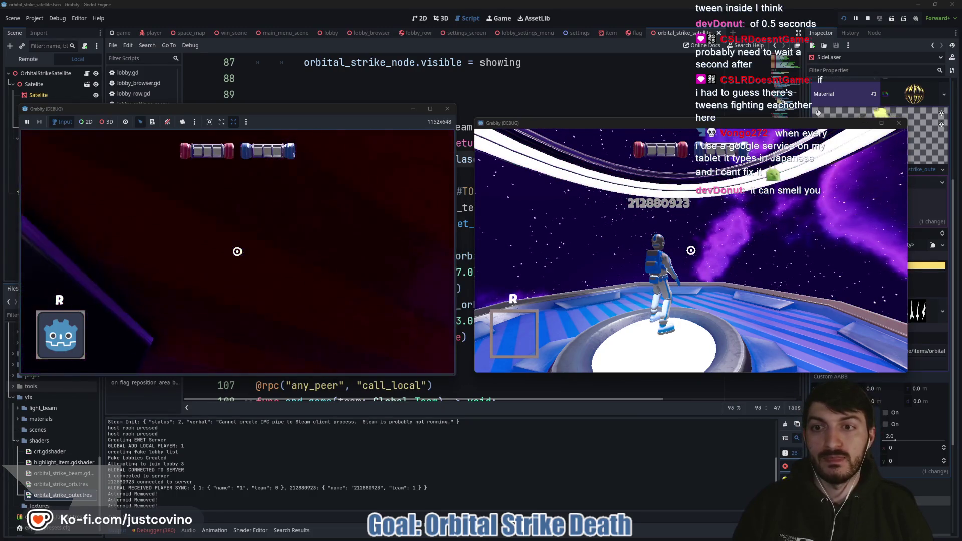
key(e)
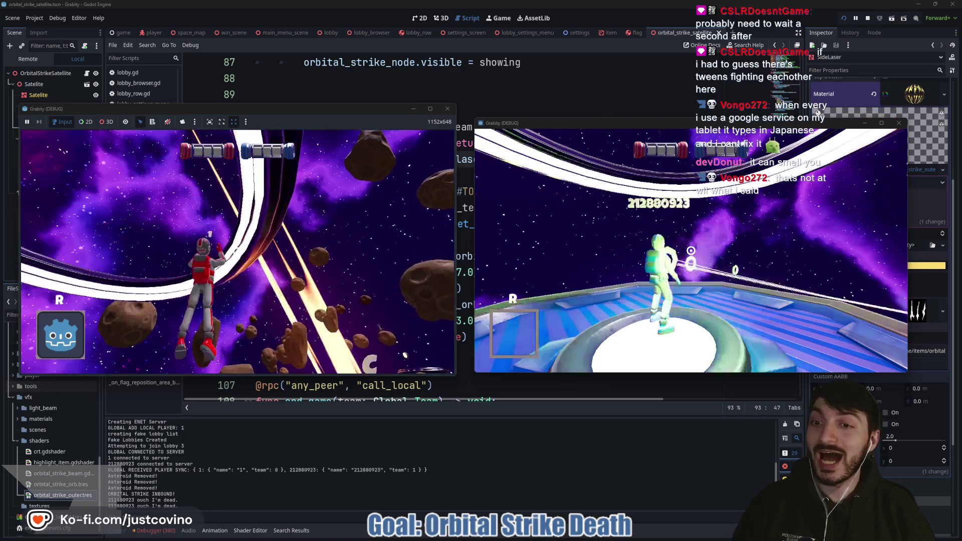
key(super)
key(super)
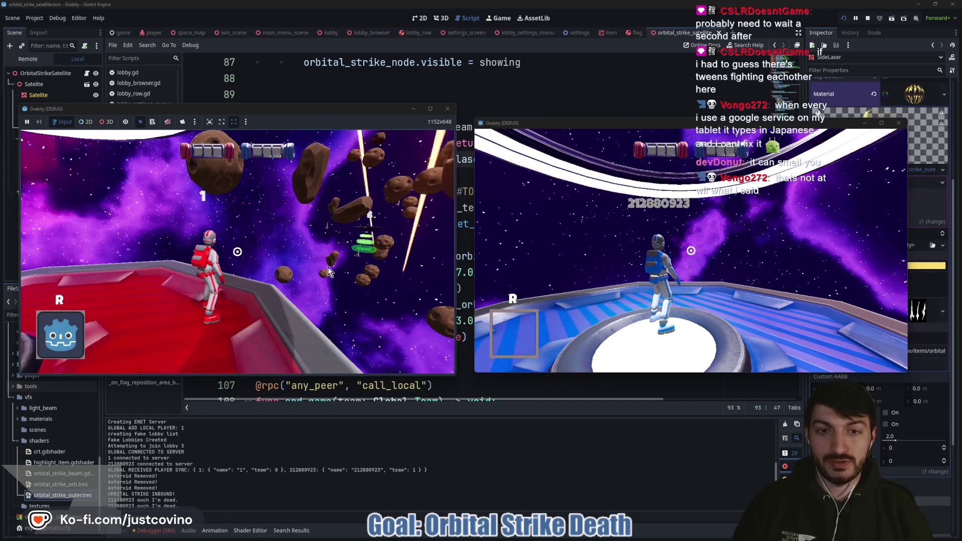
mouse_move(508, 540)
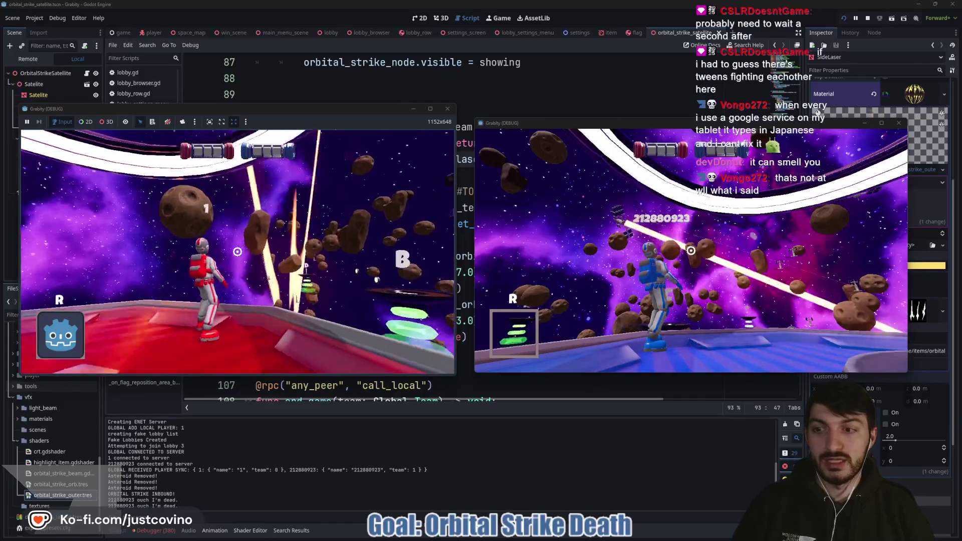
key(e)
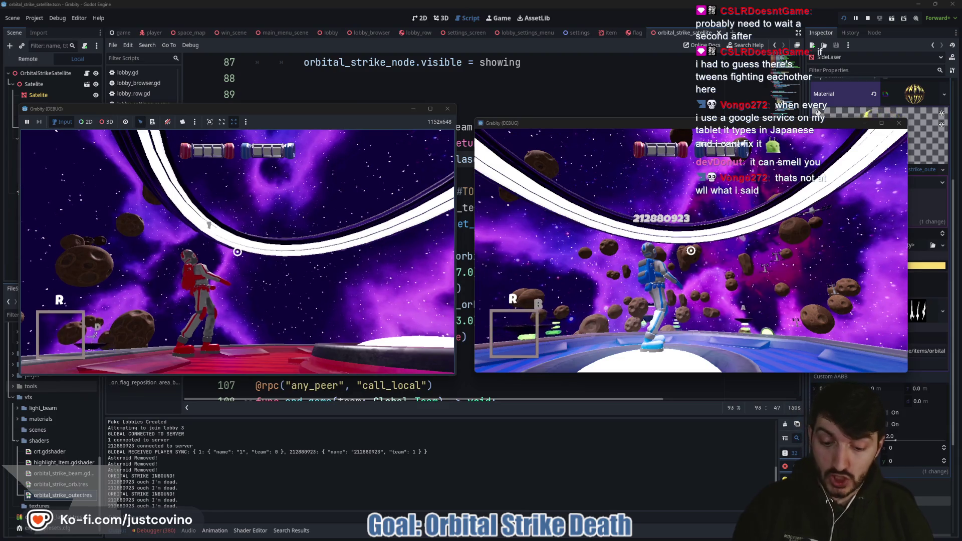
key(F8)
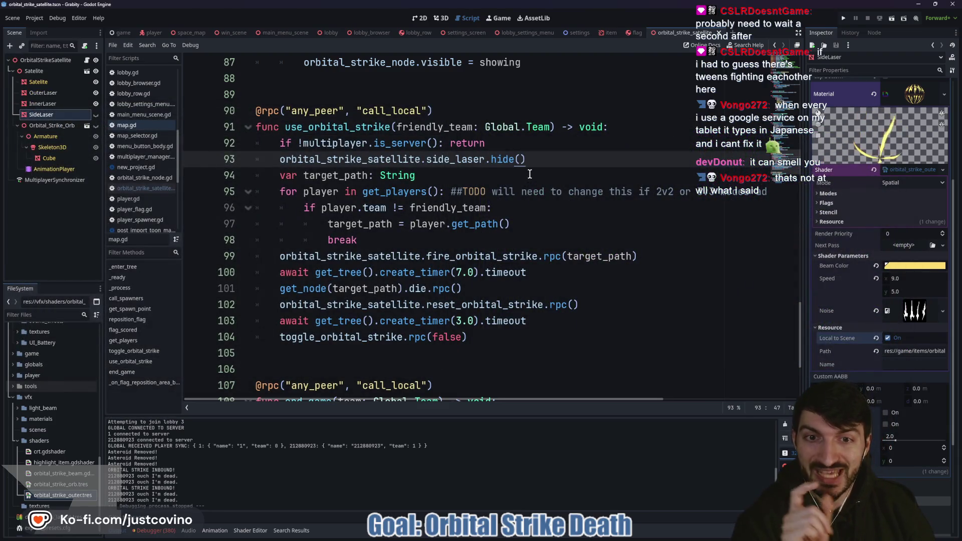
Step: Join the hosted lobby from the second window's lobby list, then ready up and start the match
scroll(535, 200, down, 3)
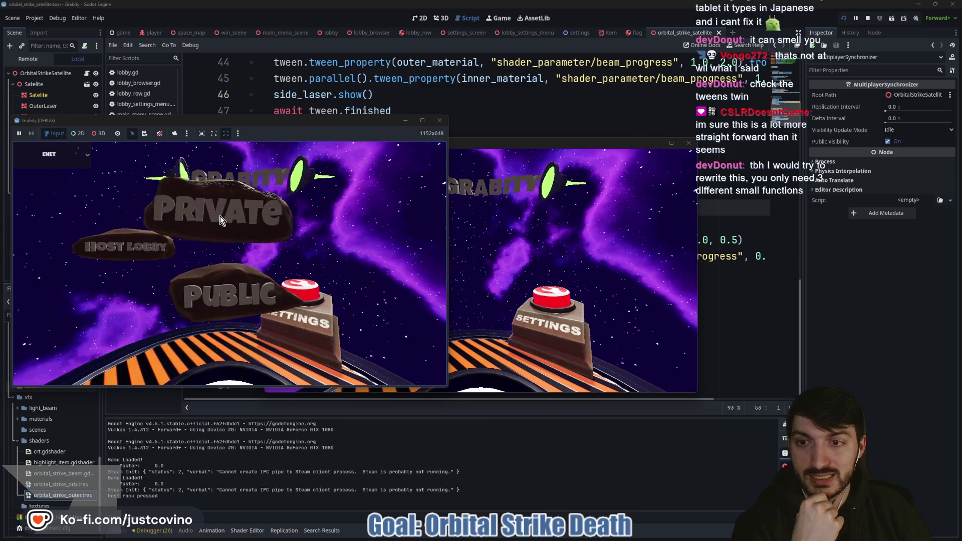
click(591, 271)
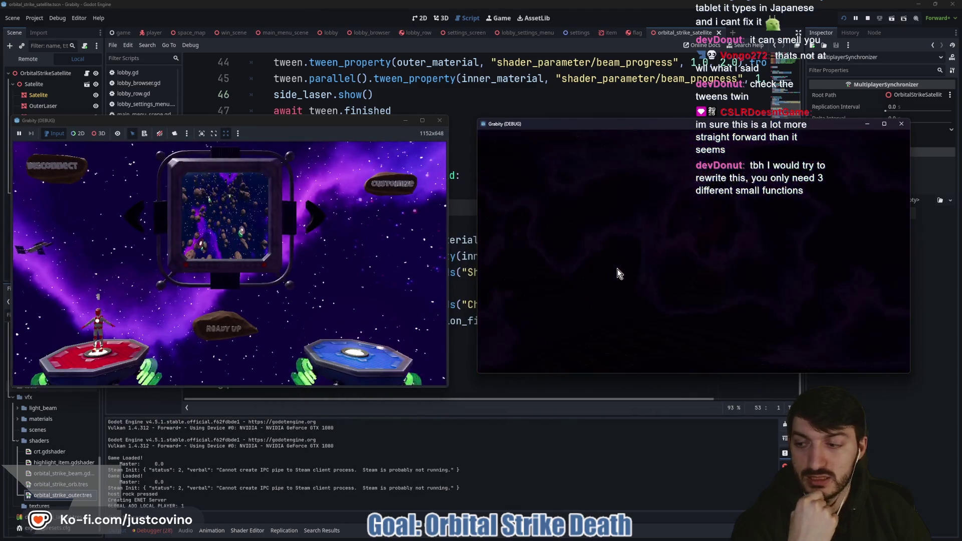
click(659, 262)
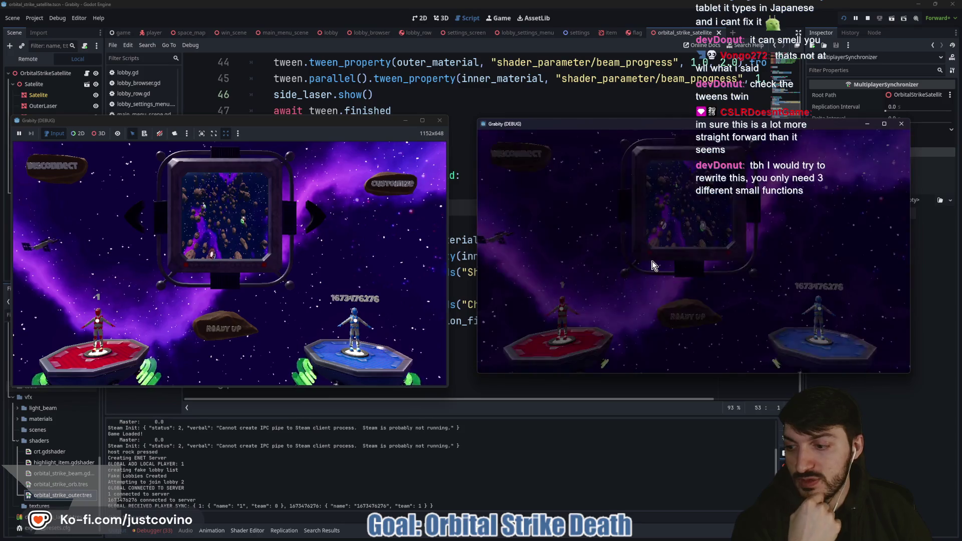
click(231, 319)
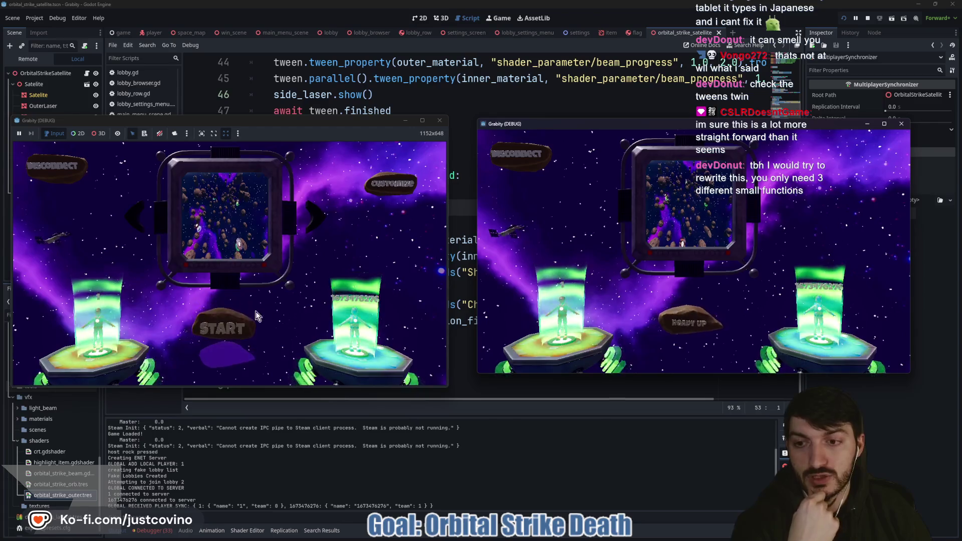
click(239, 318)
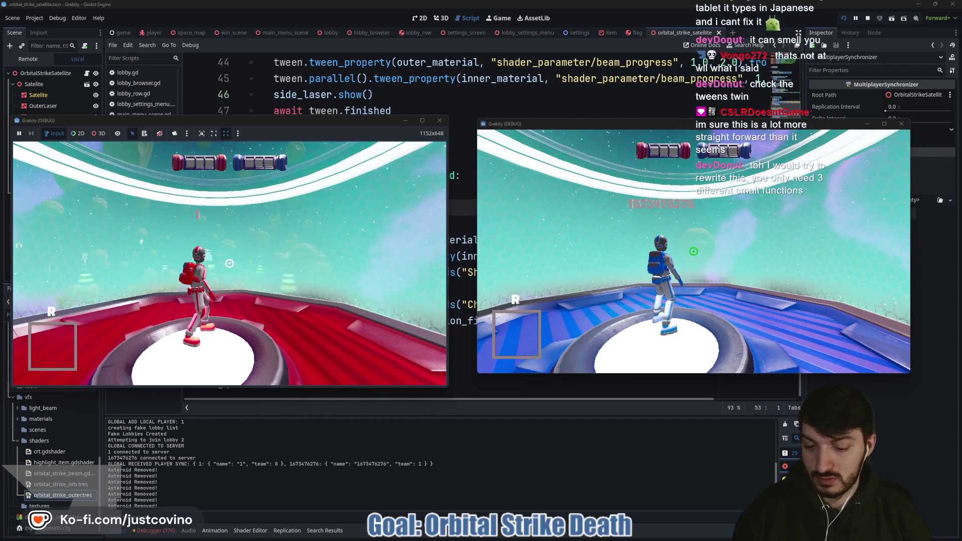
Step: Give the red player an orbital strike via the dev console and fire it at the blue player
key(grave)
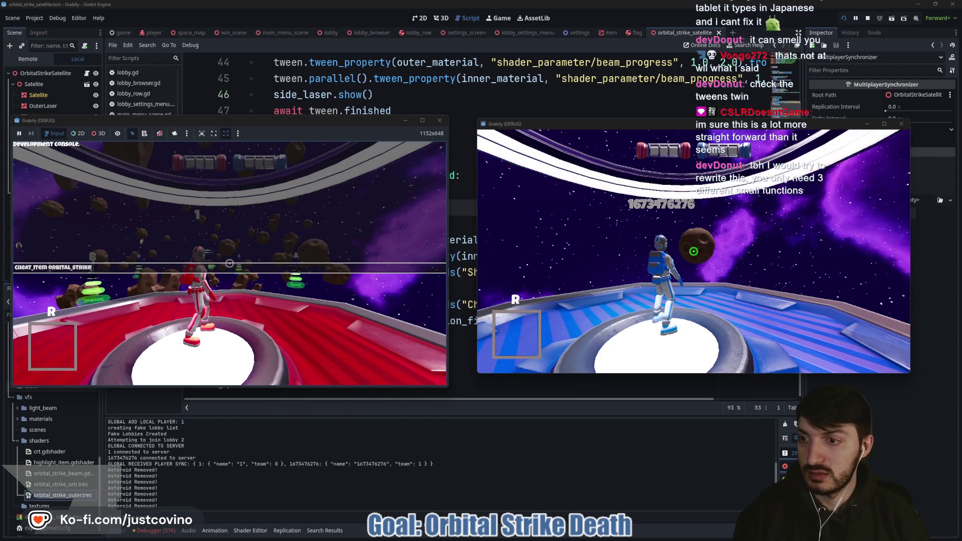
key(Return)
key(space)
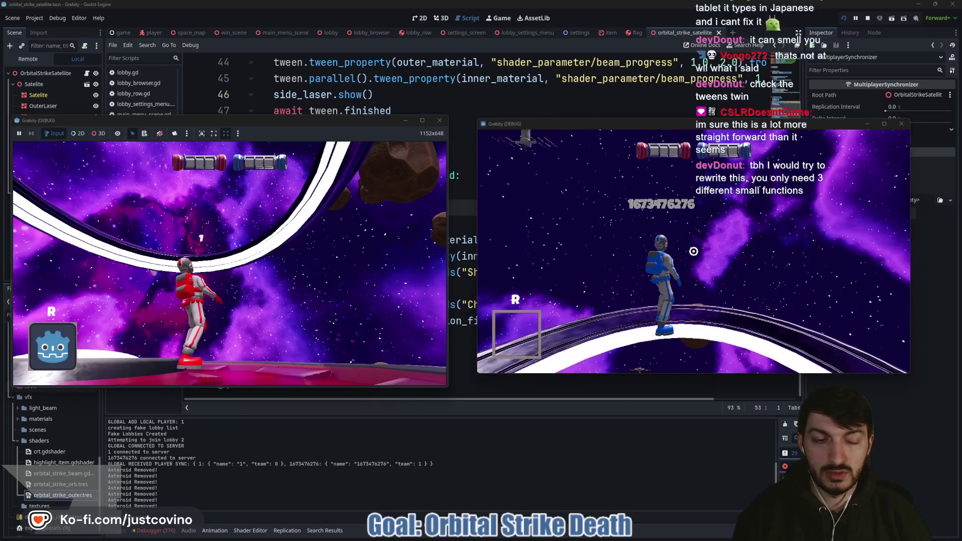
key(super)
key(super)
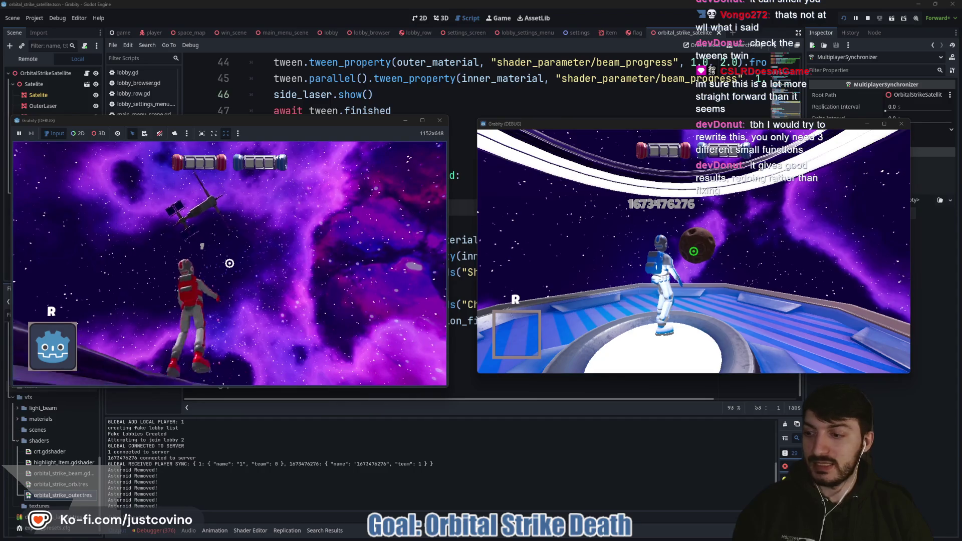
key(r)
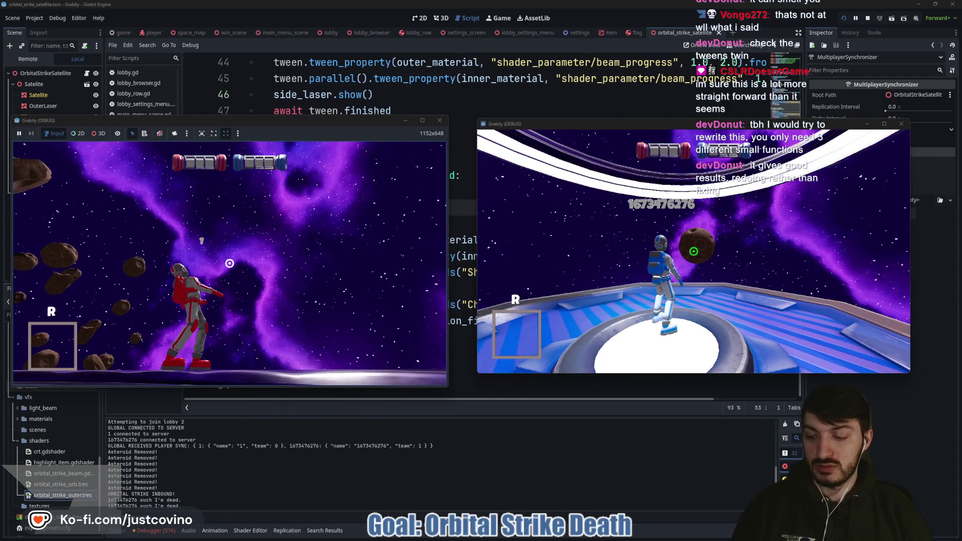
Step: Grant more orbital strikes through the console and fire again at the blue player
key(Return)
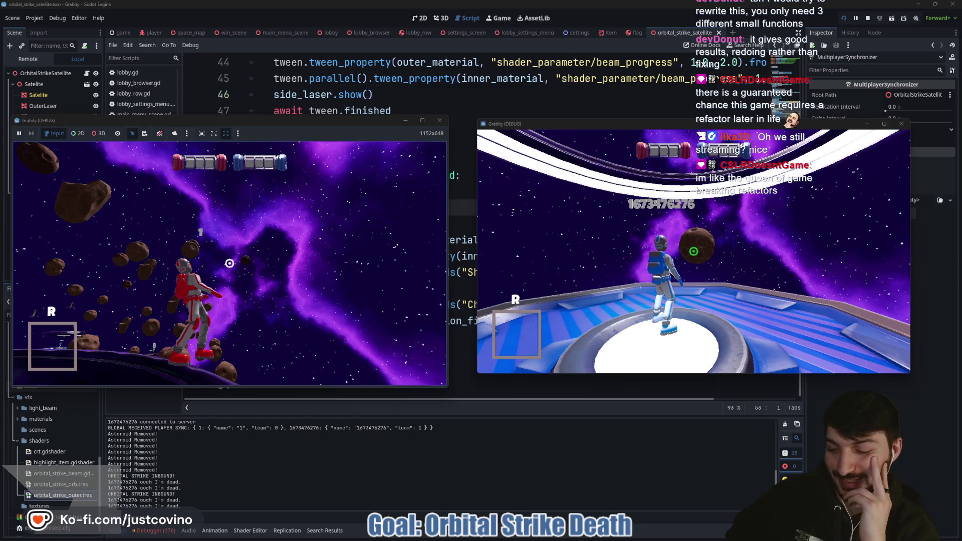
key(grave)
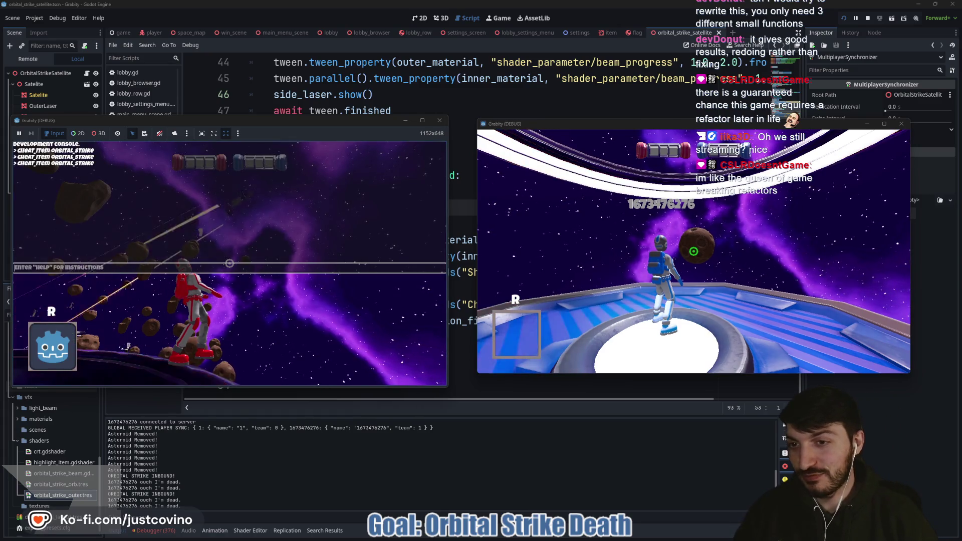
key(grave)
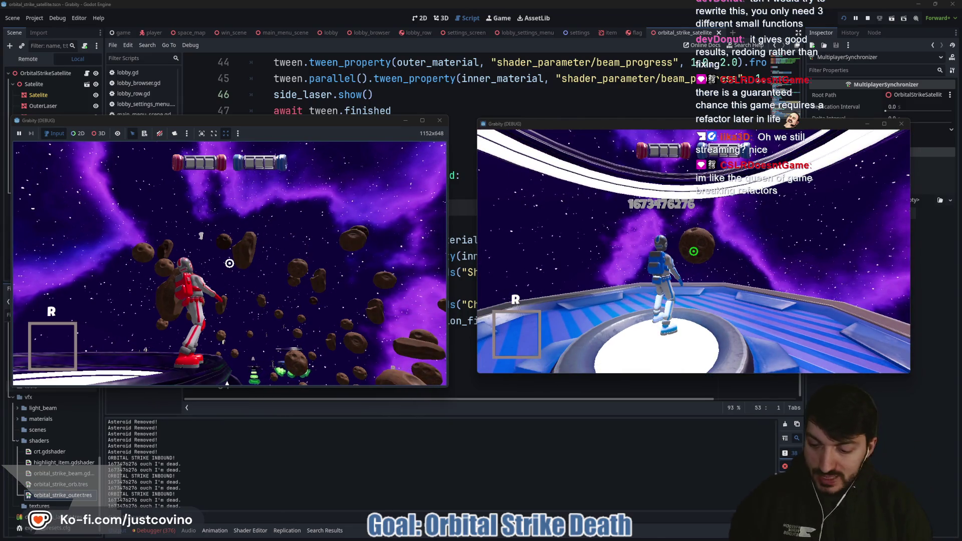
key(grave)
key(grave)
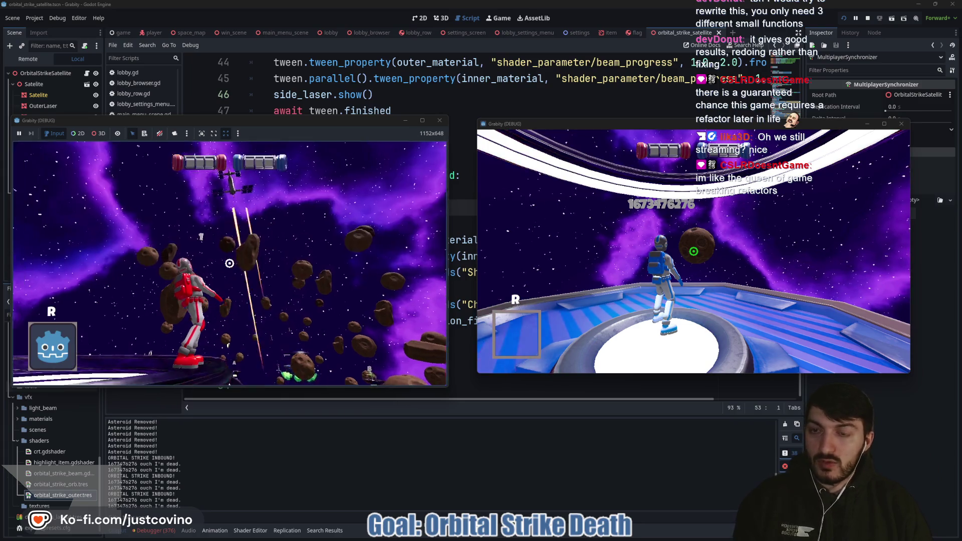
click(230, 263)
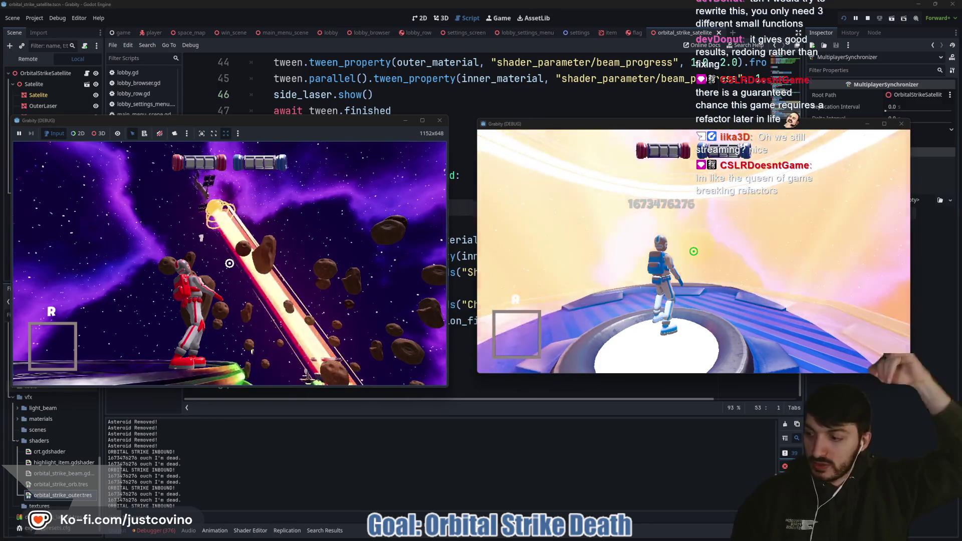
key(F8)
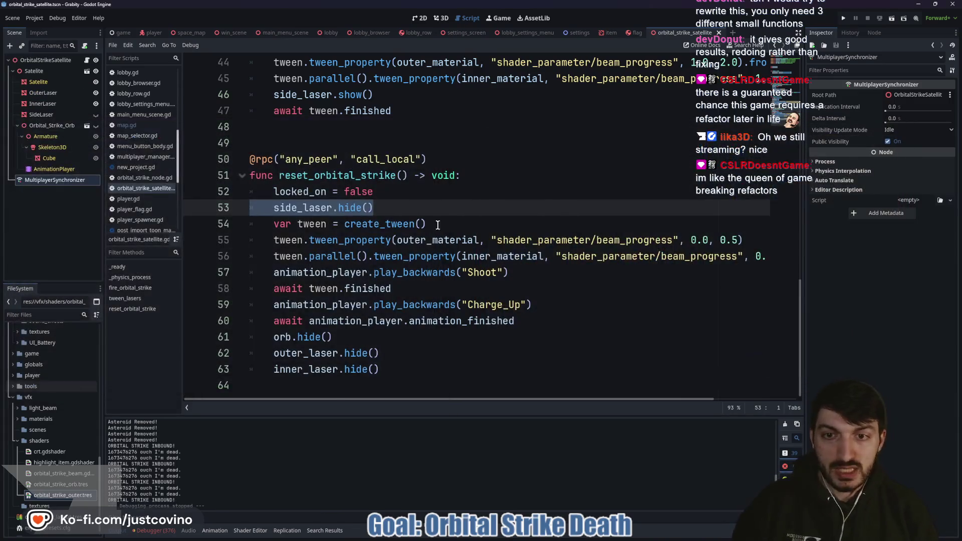
scroll(417, 260, up, 4)
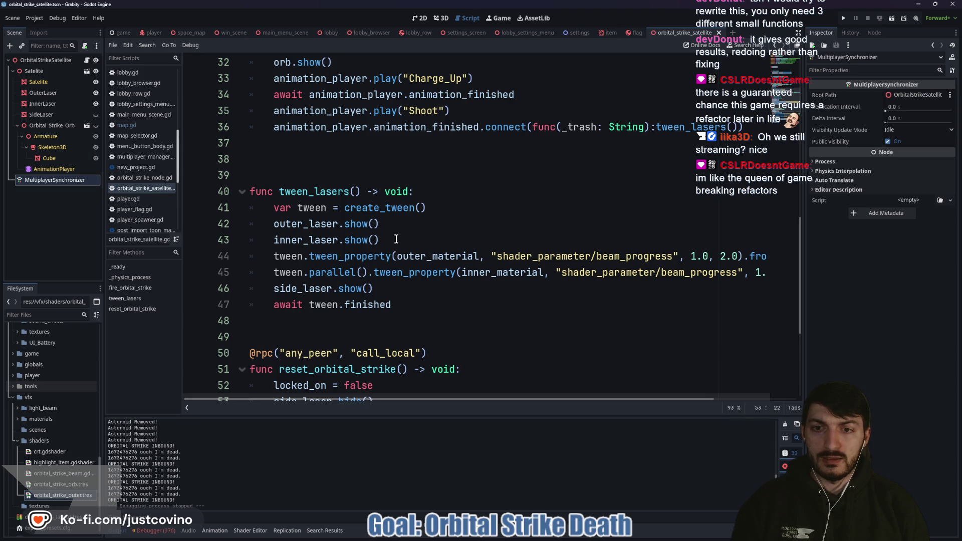
drag(393, 239, 248, 224)
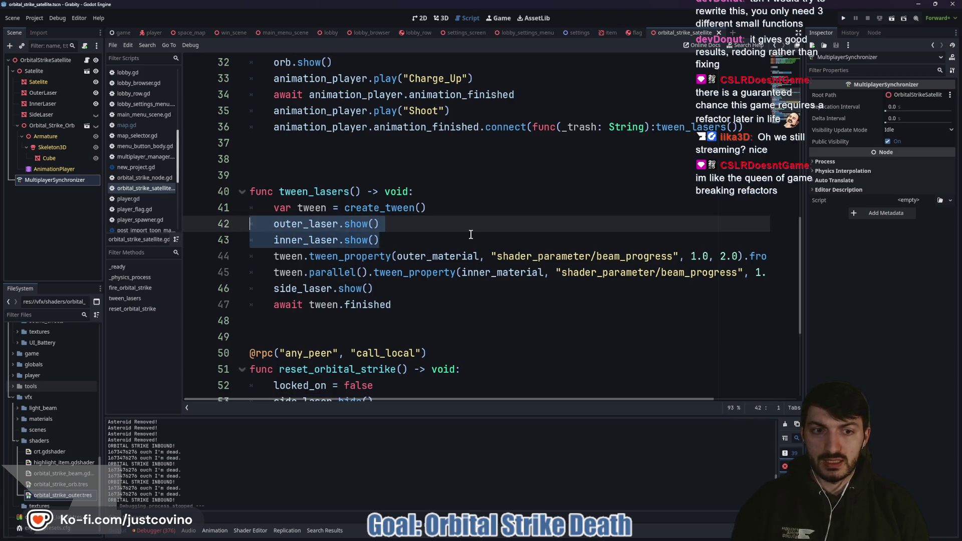
scroll(456, 229, down, 2)
scroll(456, 229, down, 2)
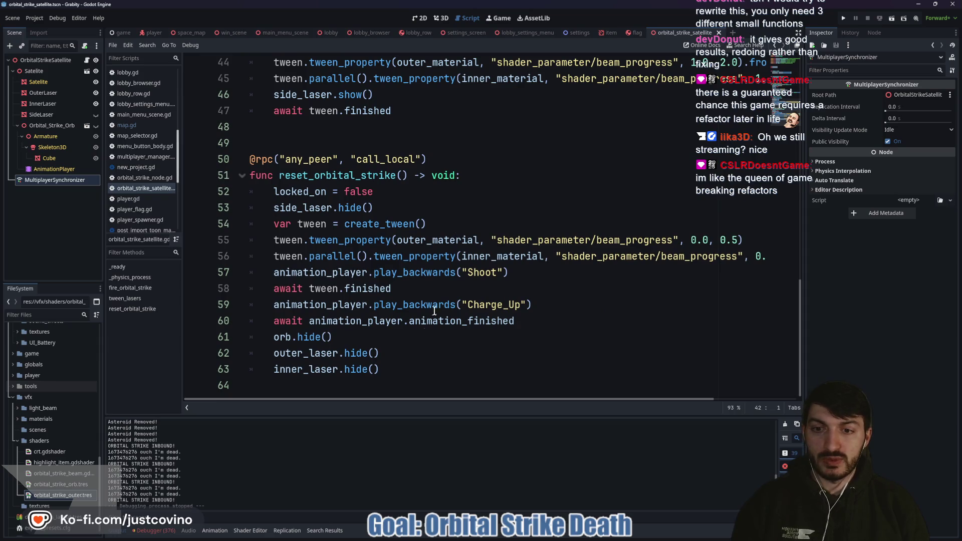
scroll(417, 274, up, 10)
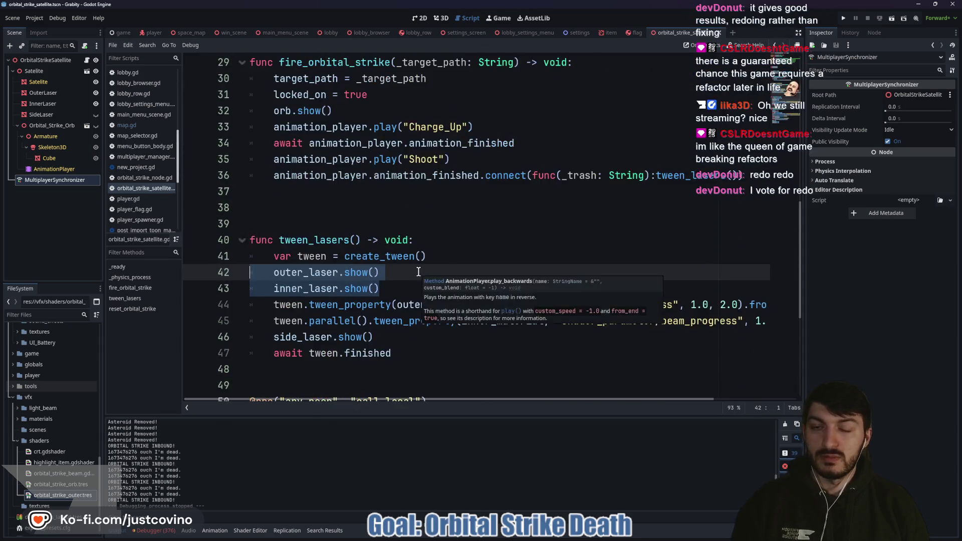
click(360, 264)
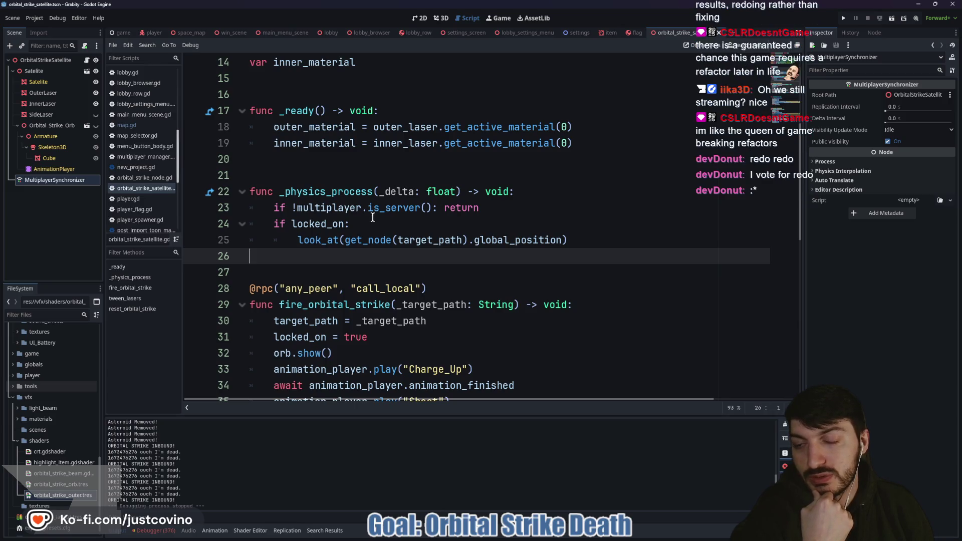
scroll(337, 202, up, 2)
click(297, 207)
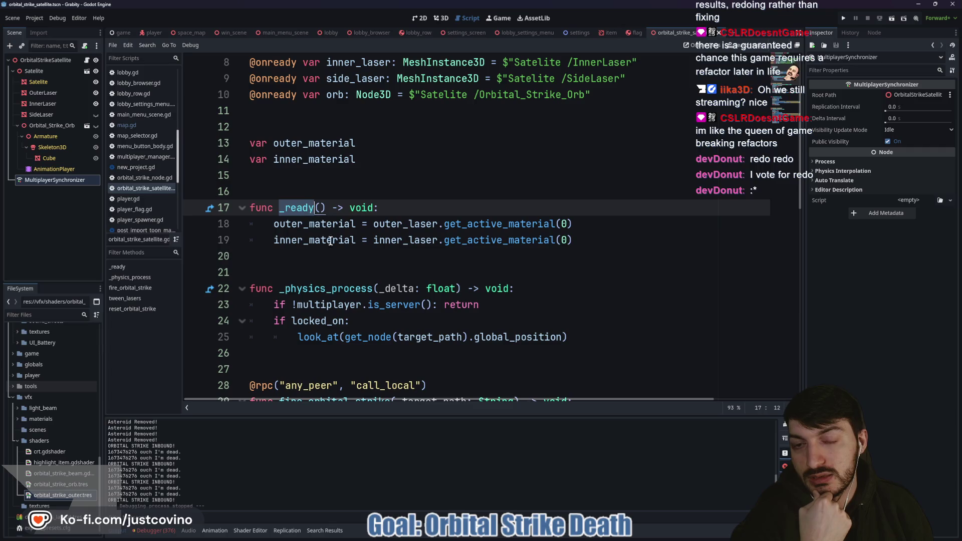
click(332, 263)
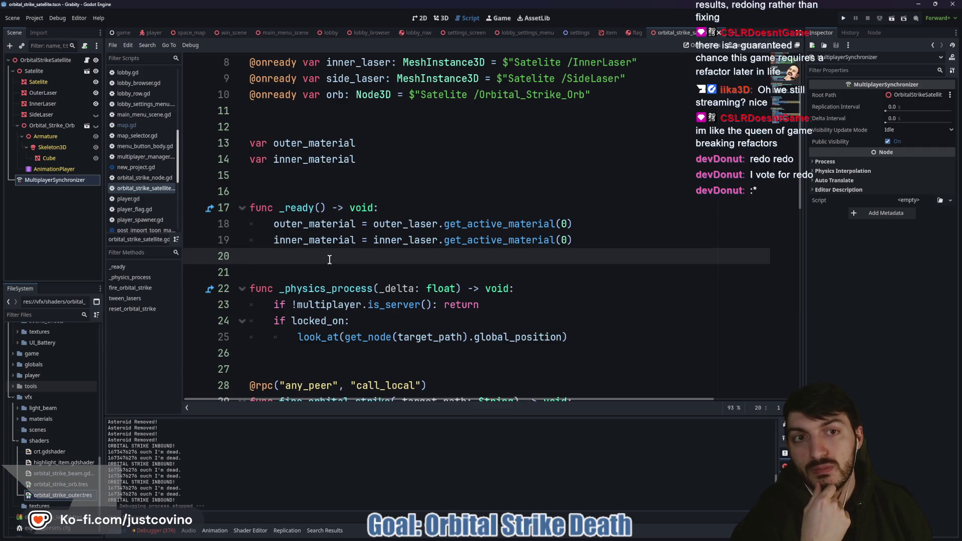
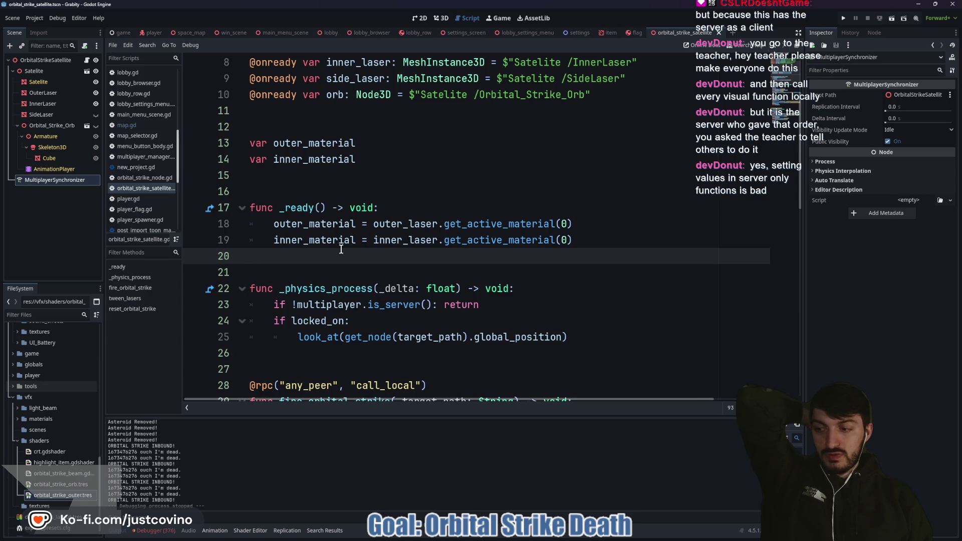
Step: Insert a '##TODO' comment above _ready: the server should tell everyone to do visuals client side
scroll(341, 249, down, 2)
scroll(390, 243, down, 1)
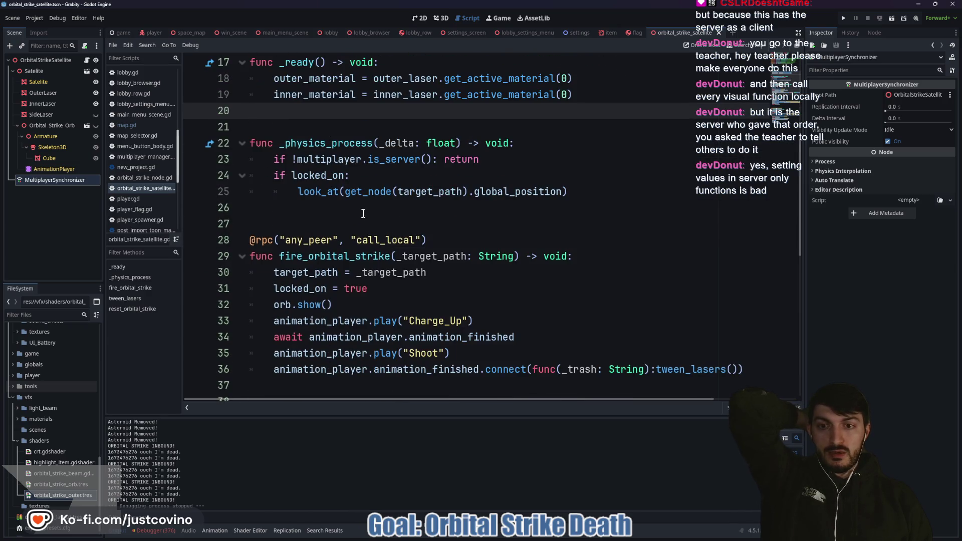
scroll(370, 217, up, 5)
scroll(280, 280, up, 1)
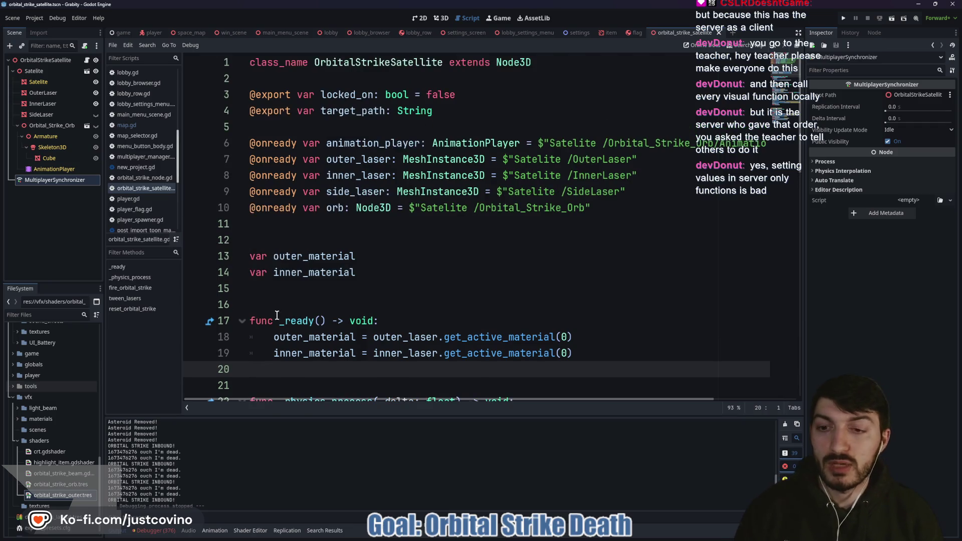
click(286, 290)
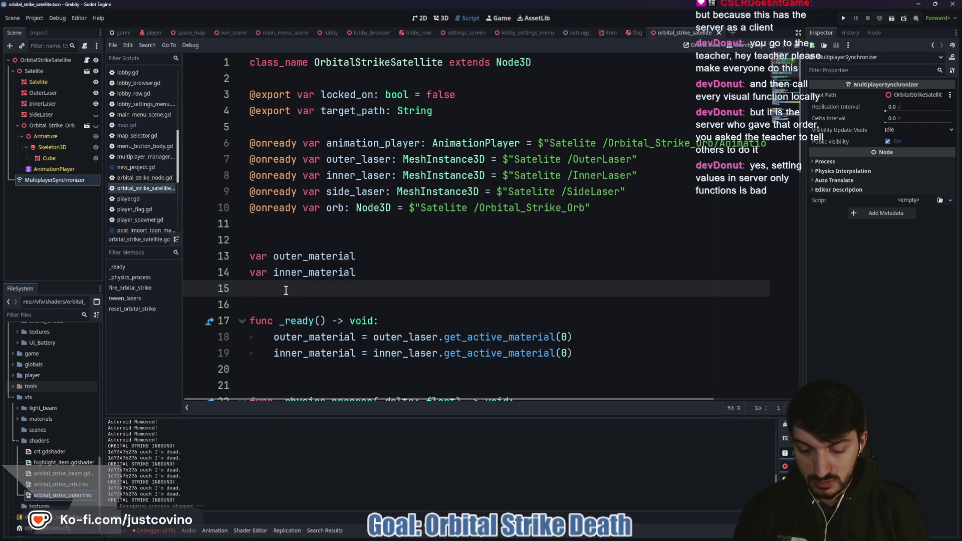
key(Return)
text(TODO)
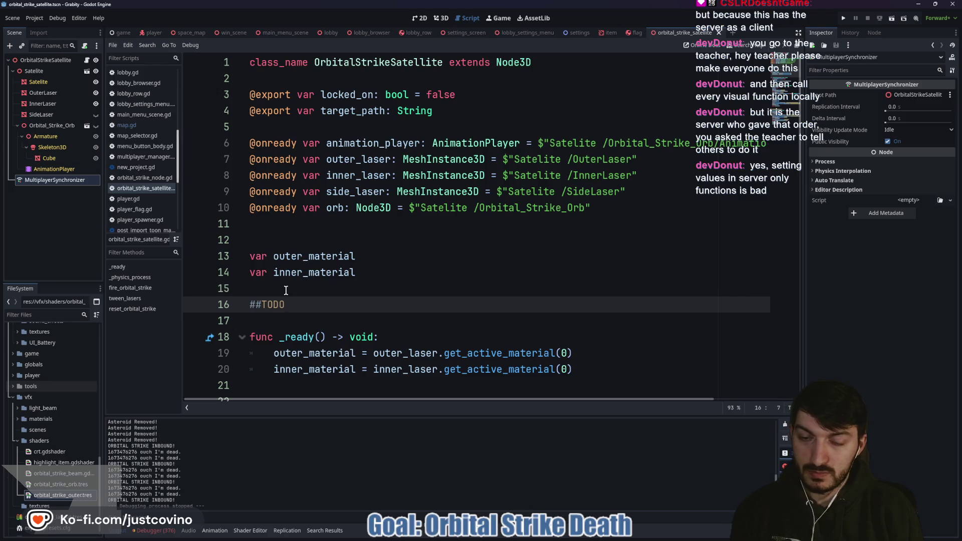
text( Sever shou)
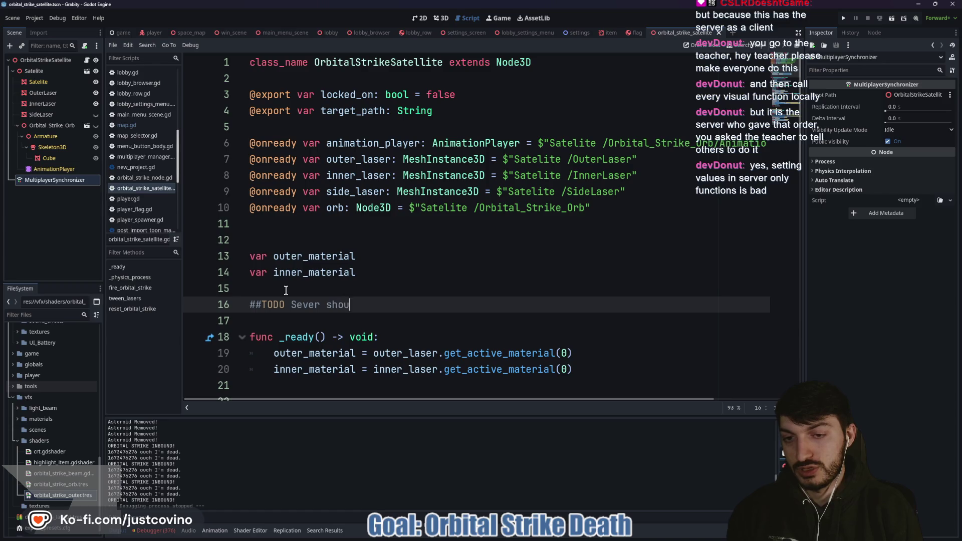
text(ryone to )
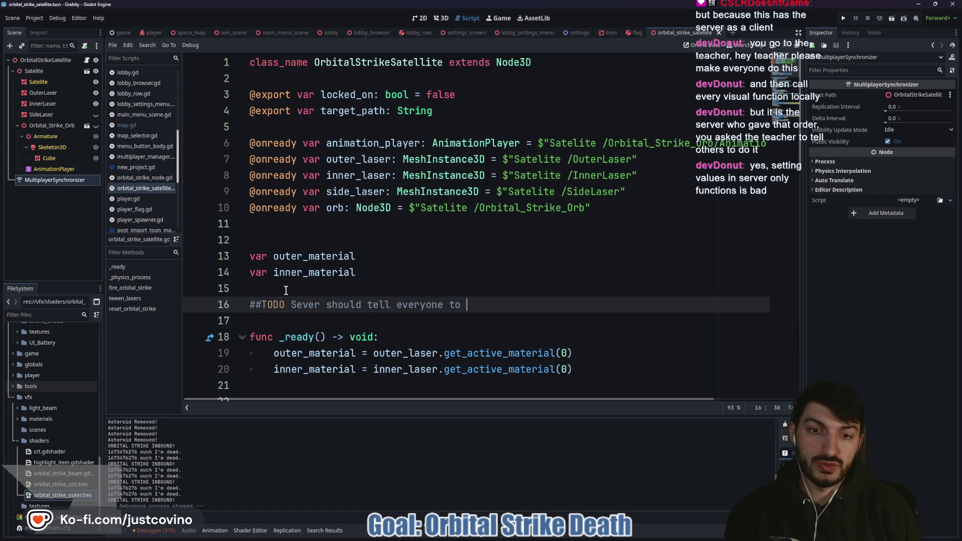
text(do the visuals and they do v)
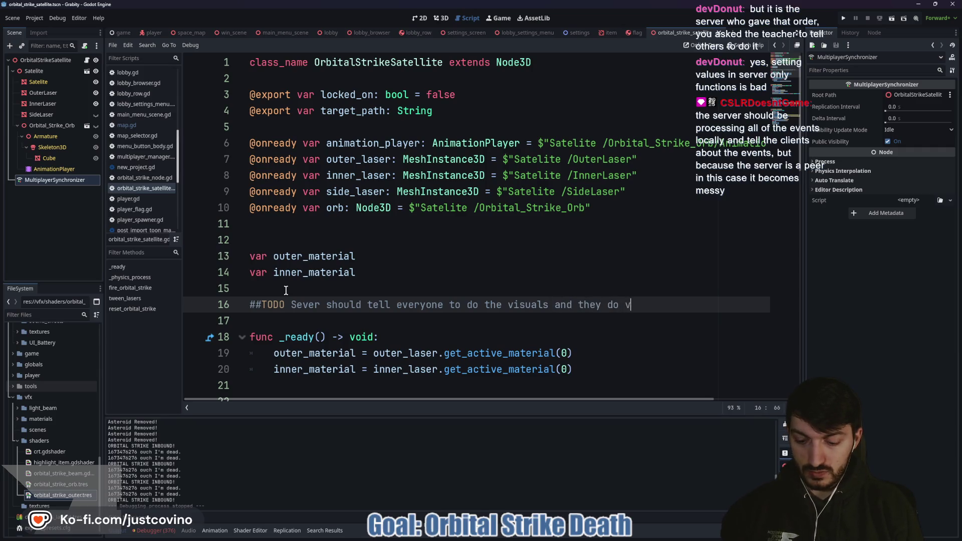
text( client side)
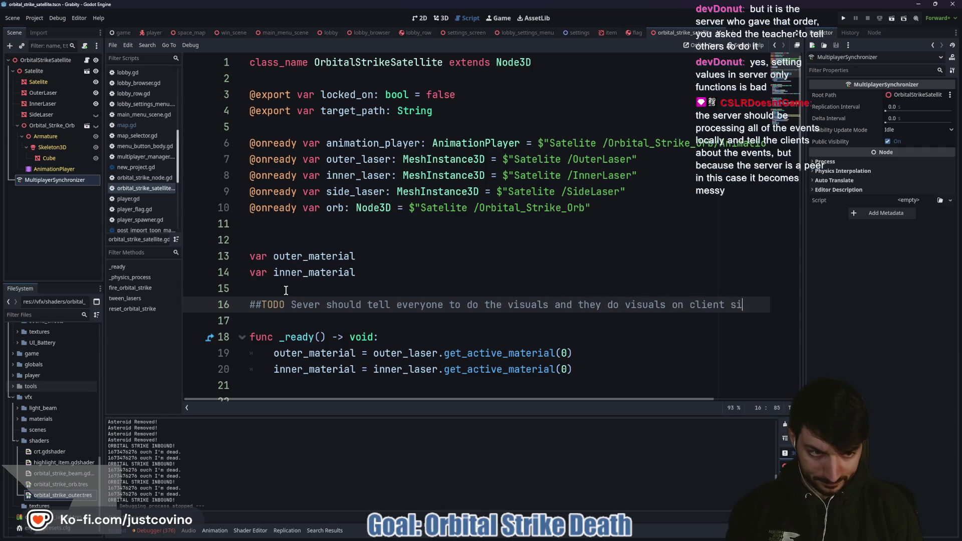
click(350, 293)
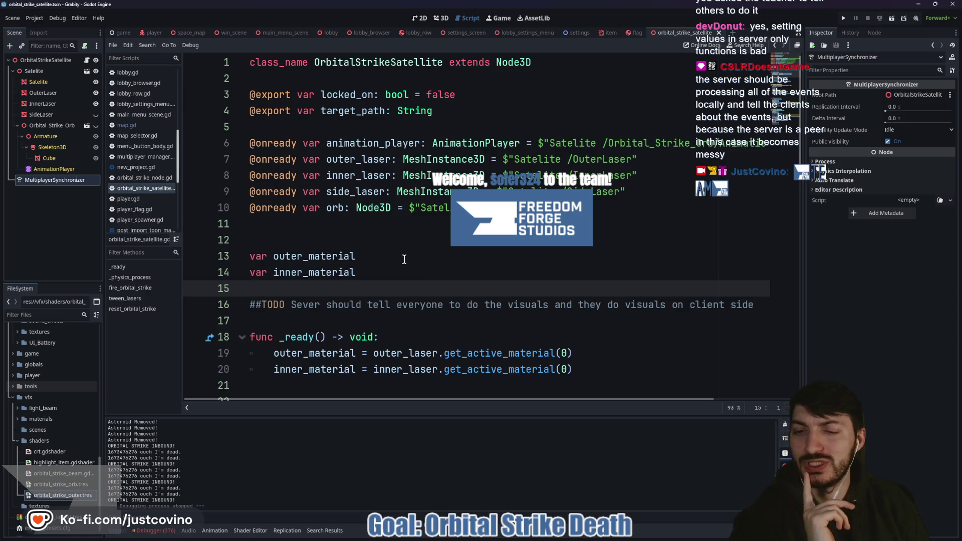
Step: Leave orbital_strike_satellite.gd and switch the editor to the 3D view of the satellite
scroll(404, 259, down, 2)
click(312, 225)
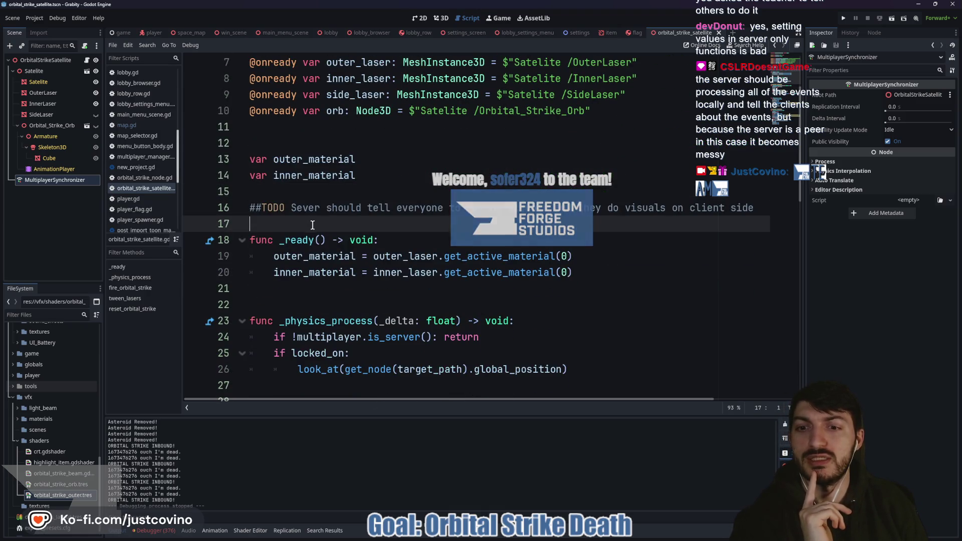
scroll(380, 229, down, 2)
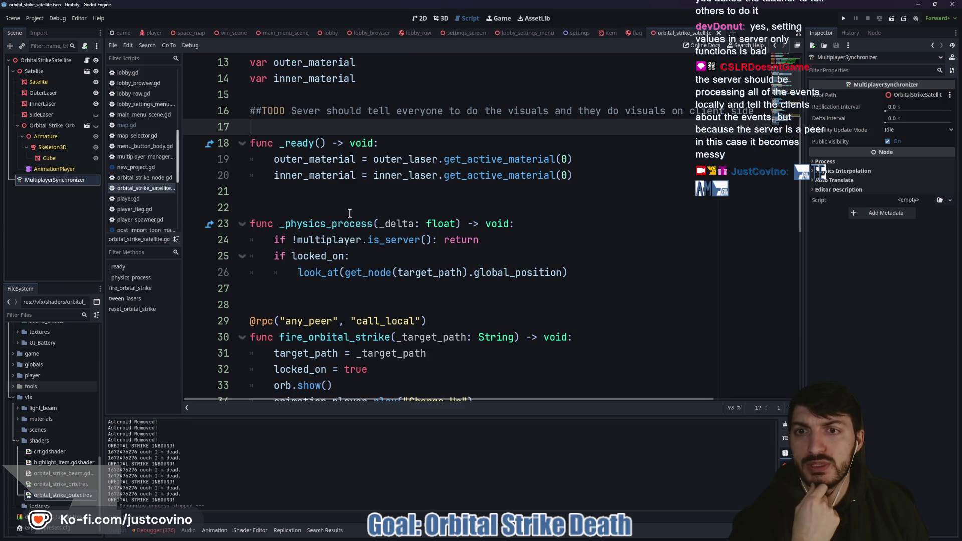
scroll(350, 213, up, 2)
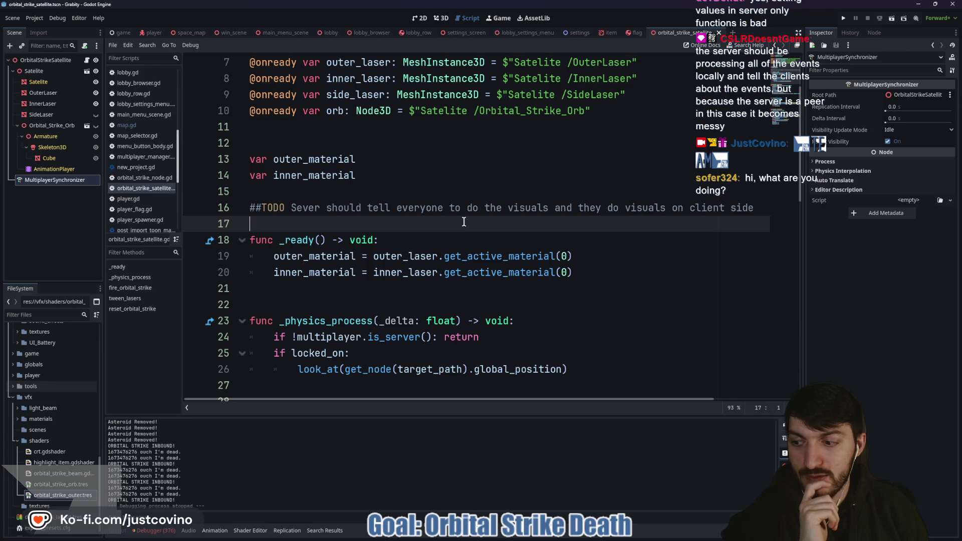
click(413, 195)
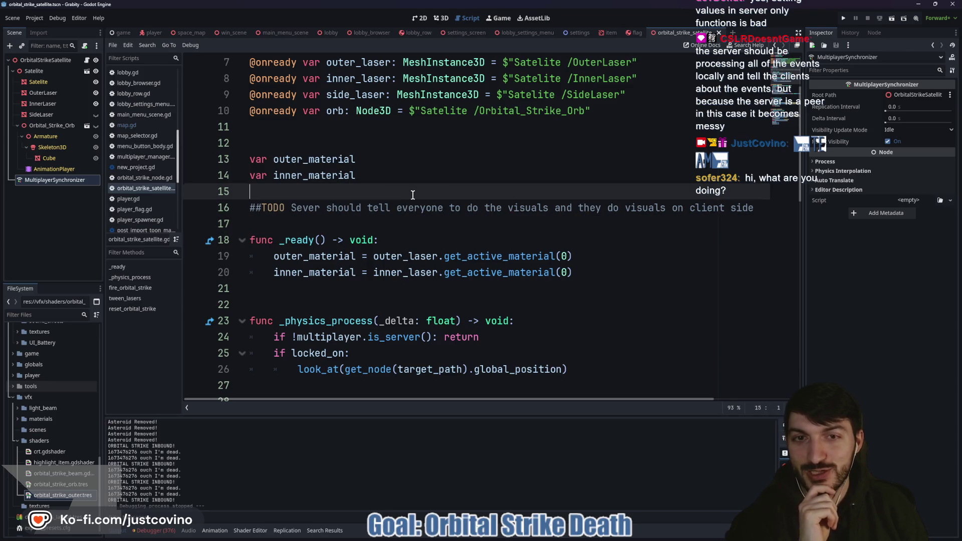
click(441, 18)
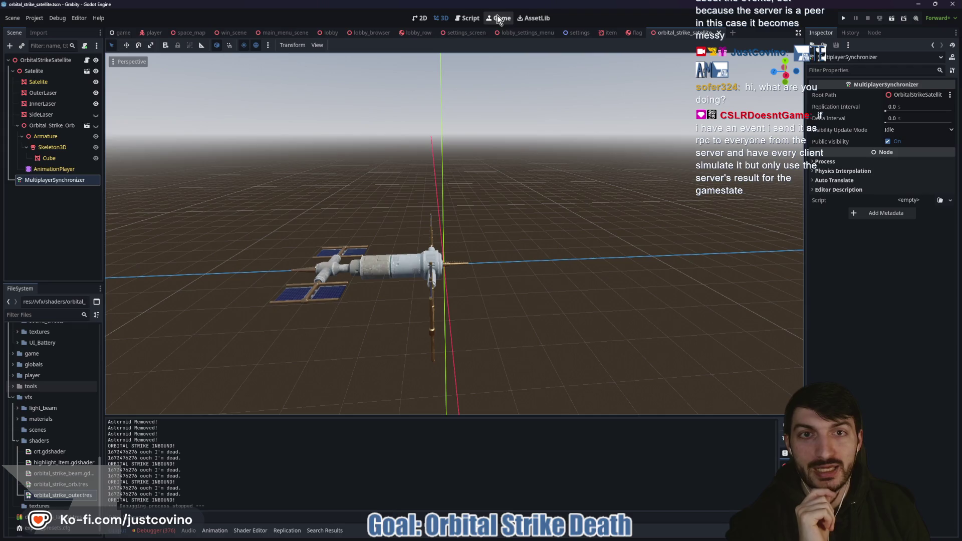
Step: Launch two debug game instances, host a lobby in one and join it from the other
click(843, 18)
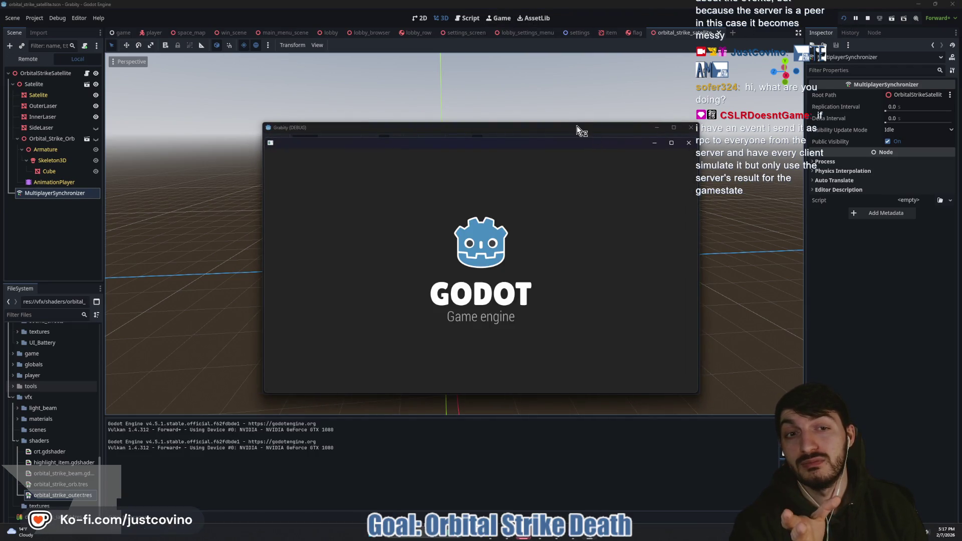
drag(576, 125, 333, 113)
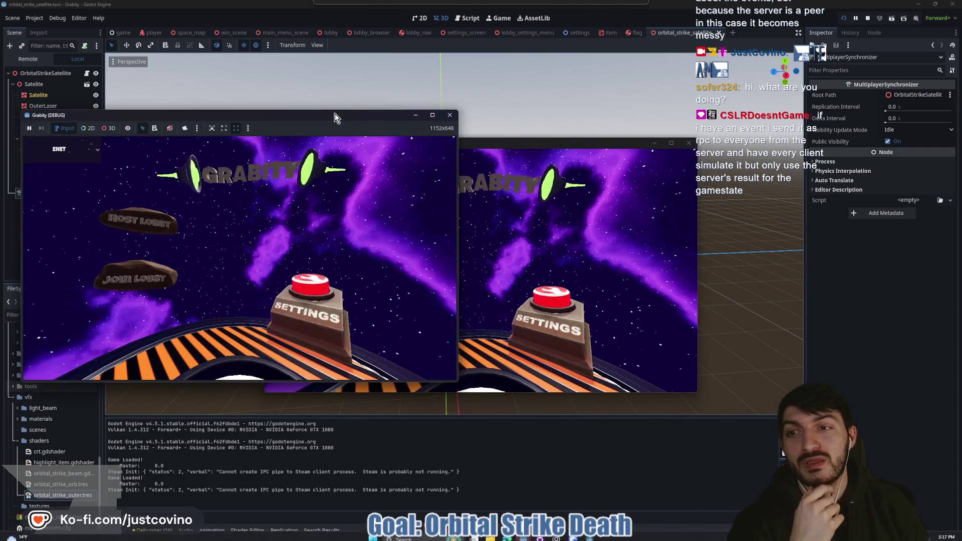
click(141, 235)
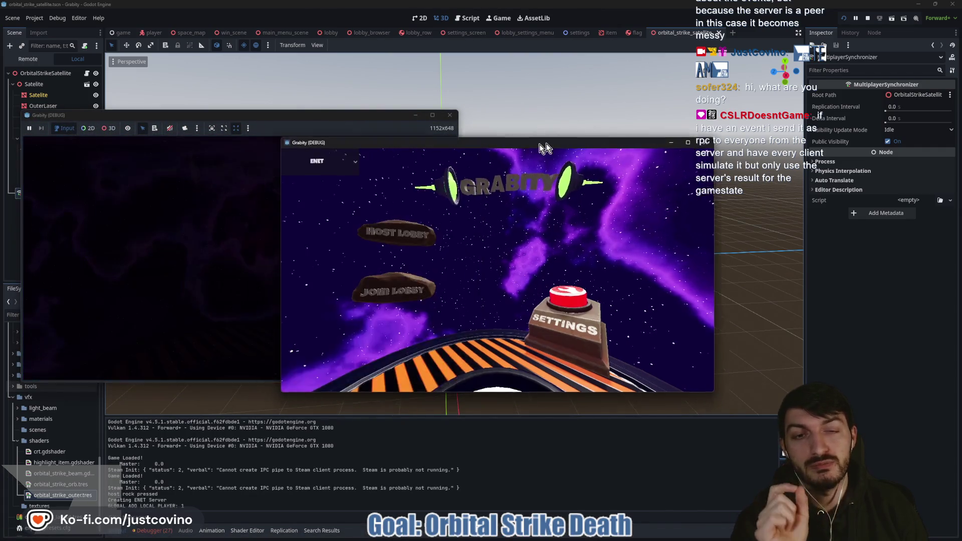
drag(491, 145, 709, 108)
click(594, 259)
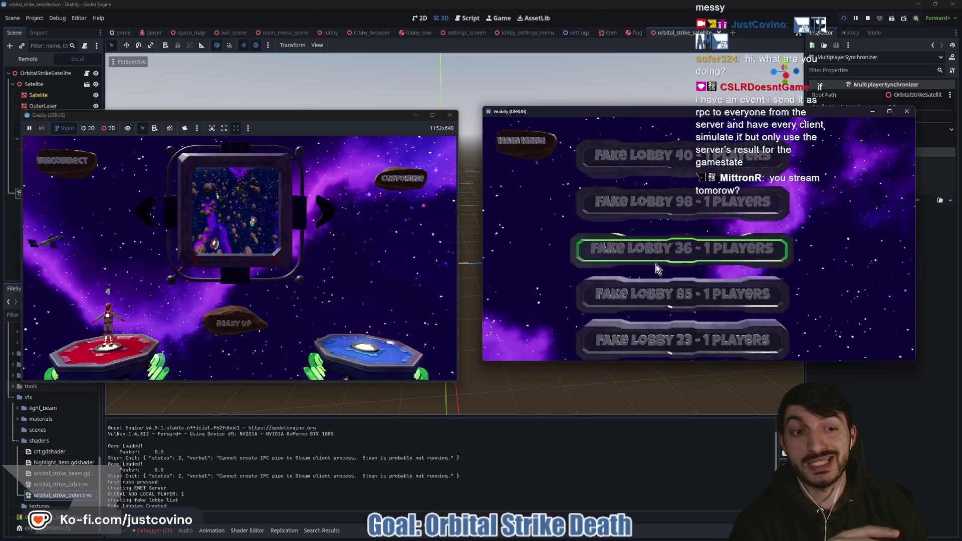
click(657, 250)
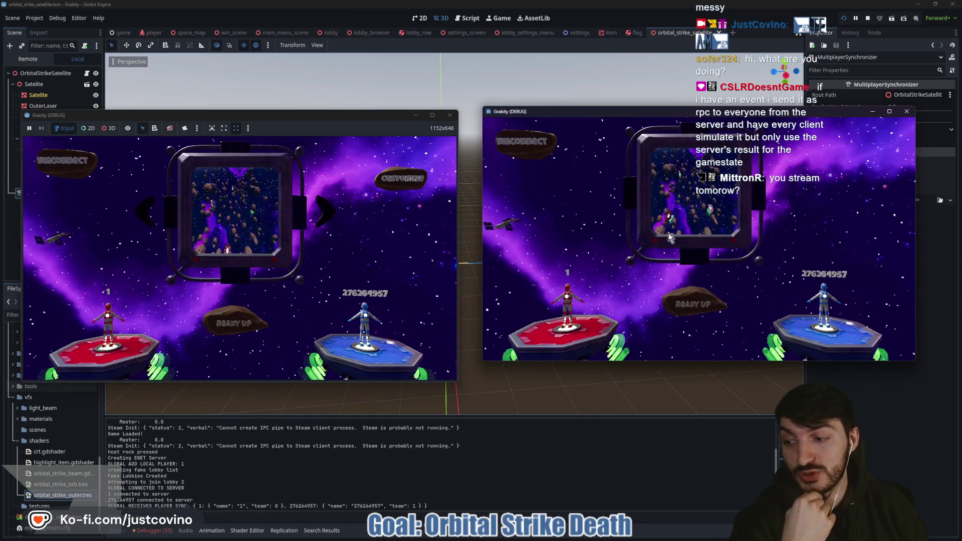
Step: Ready up both players and start the match
click(691, 304)
click(256, 315)
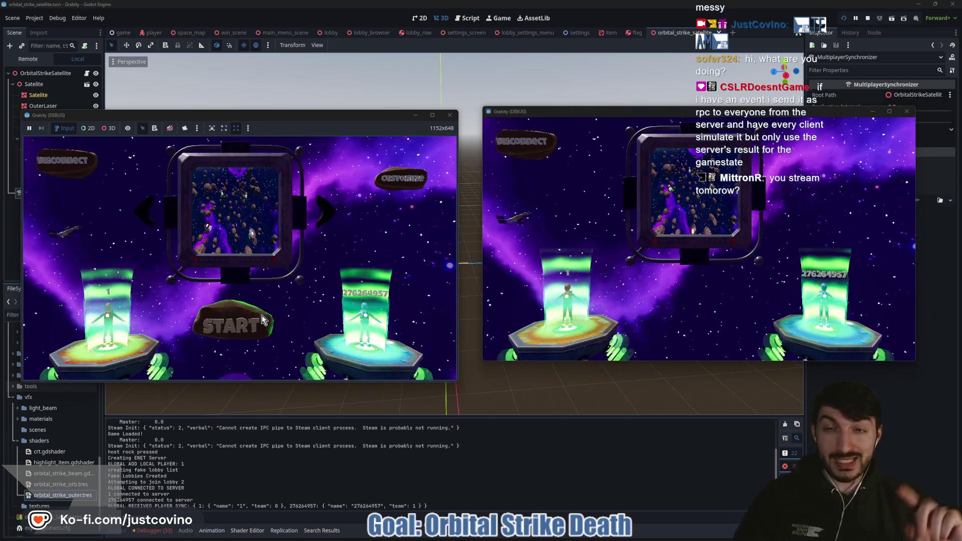
click(261, 315)
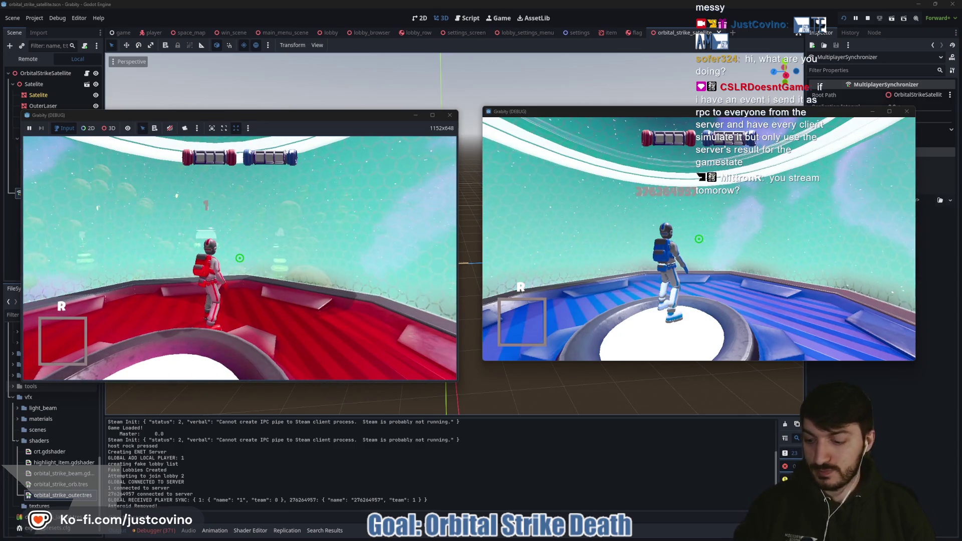
Step: Grant the red player an orbital strike with cheat_item orbital_strike and fire it with R
key(grave)
text(cheat_item orbital_strike)
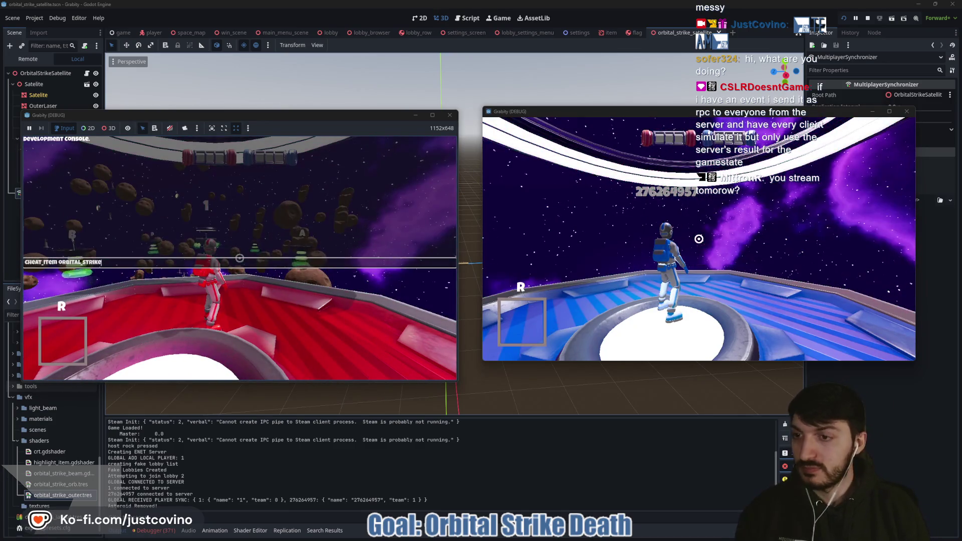
key(grave)
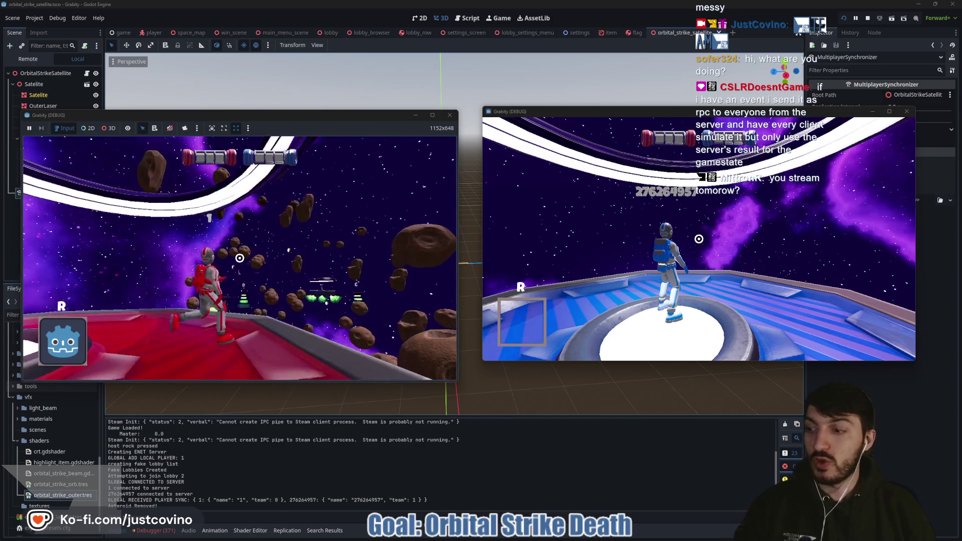
key(space)
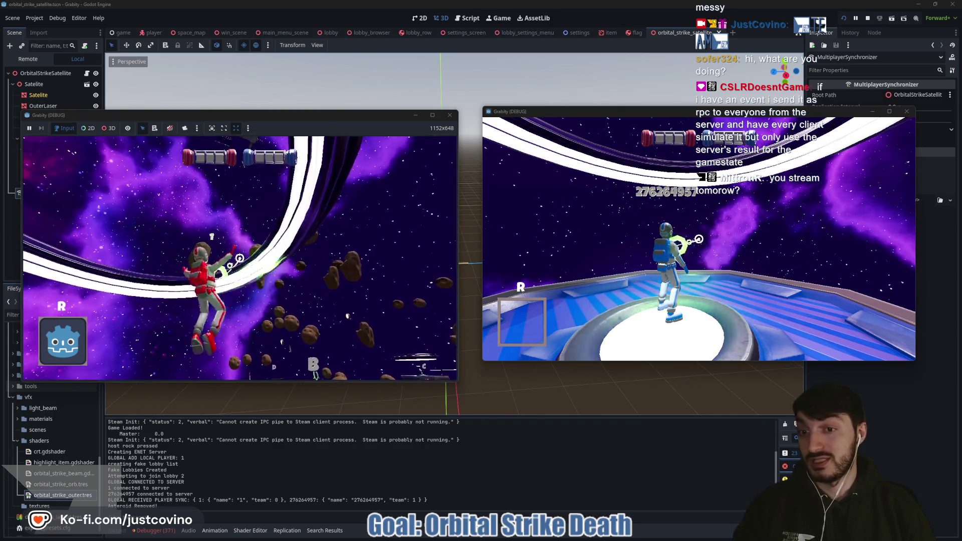
key(super)
key(super)
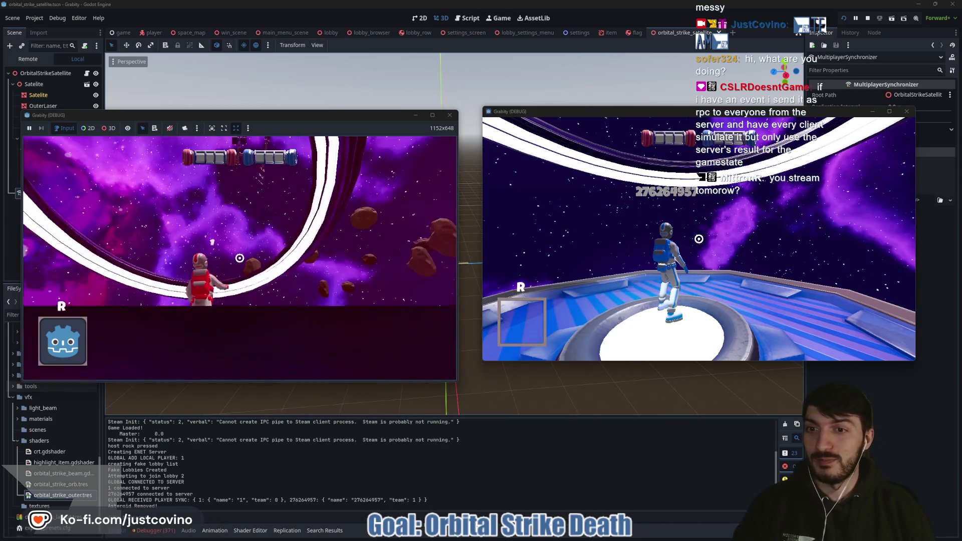
click(239, 258)
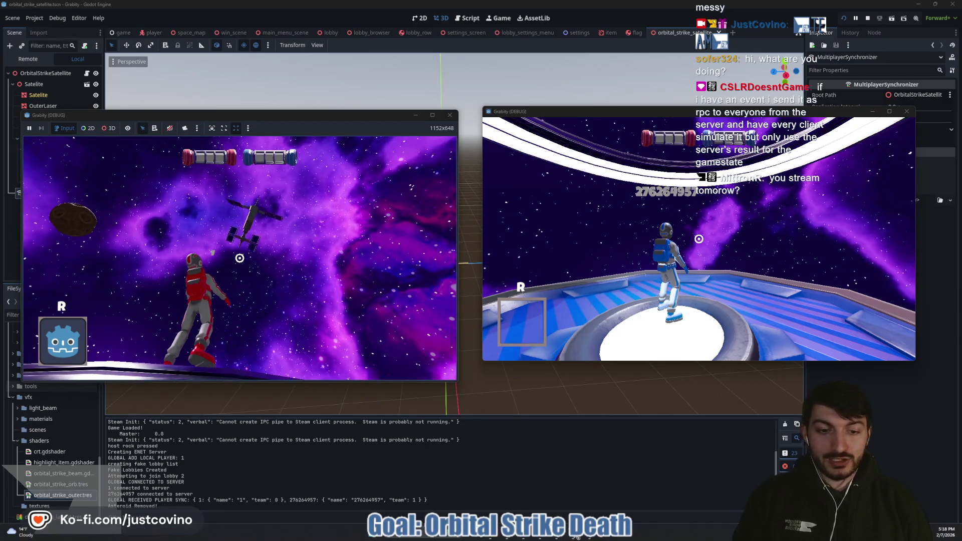
click(699, 239)
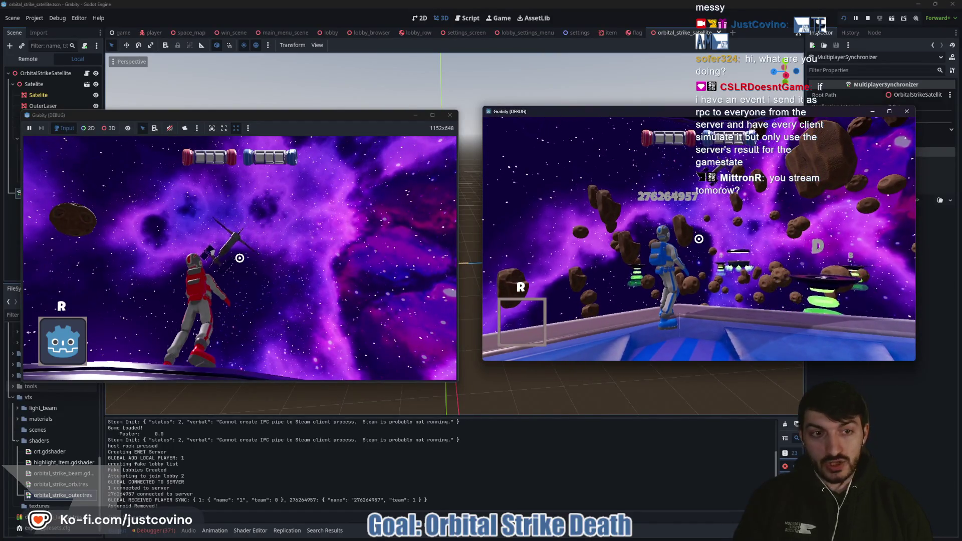
click(367, 257)
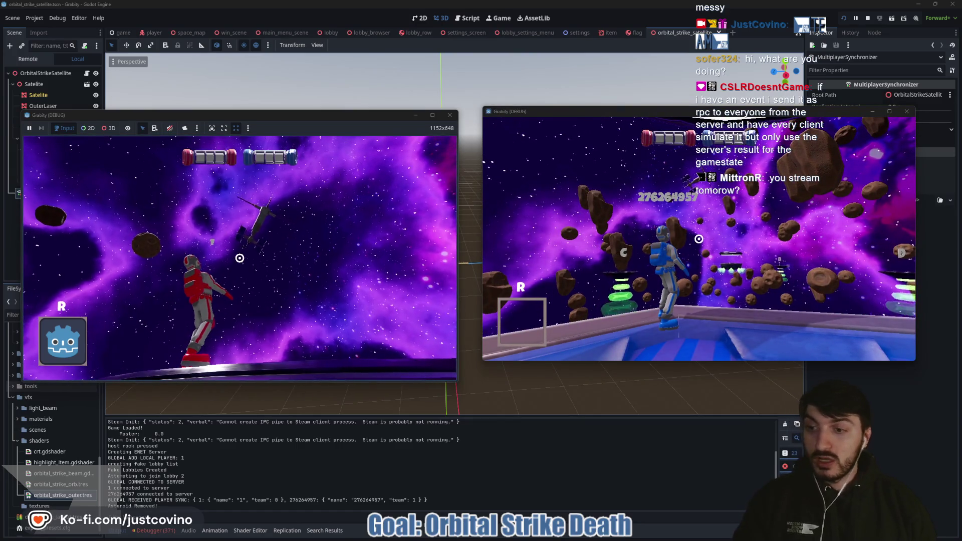
key(r)
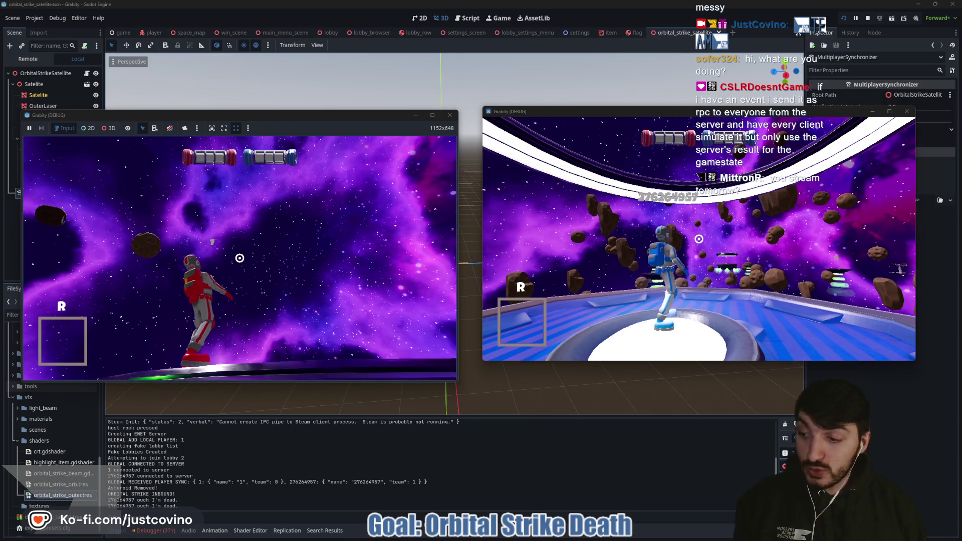
Step: Rerun the cheat_item orbital_strike console command to get another strike
key(grave)
key(Return)
key(grave)
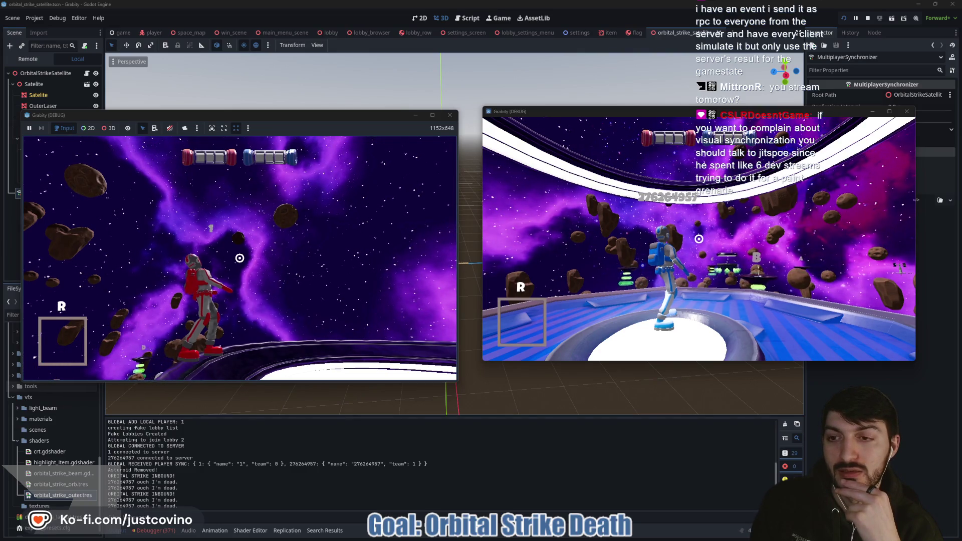
Step: In the Remote tree, expand Game > Map > SpaceMap2 > OrbitalStrikeNode > SpringArm3D > Satelite and hide SideLaser
click(33, 60)
click(12, 138)
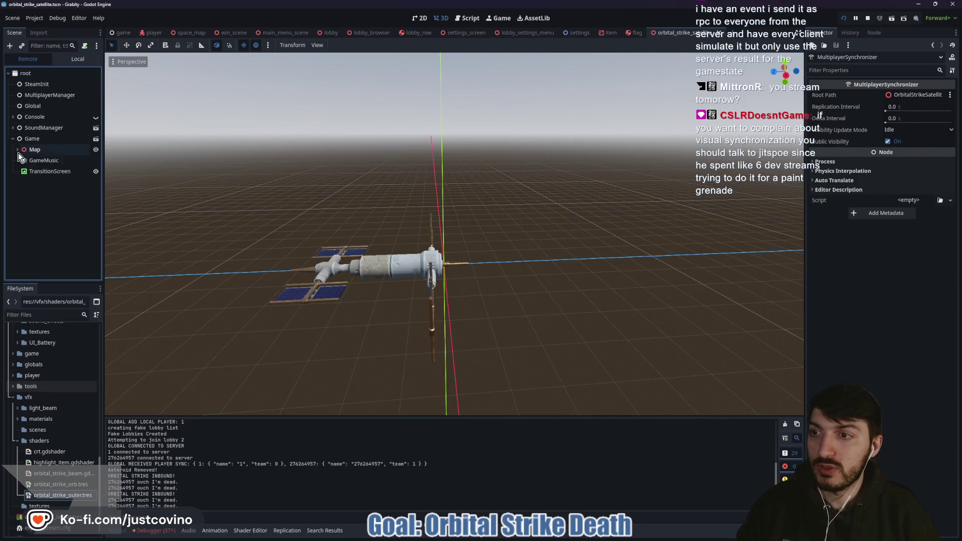
click(18, 149)
click(21, 162)
scroll(68, 245, down, 5)
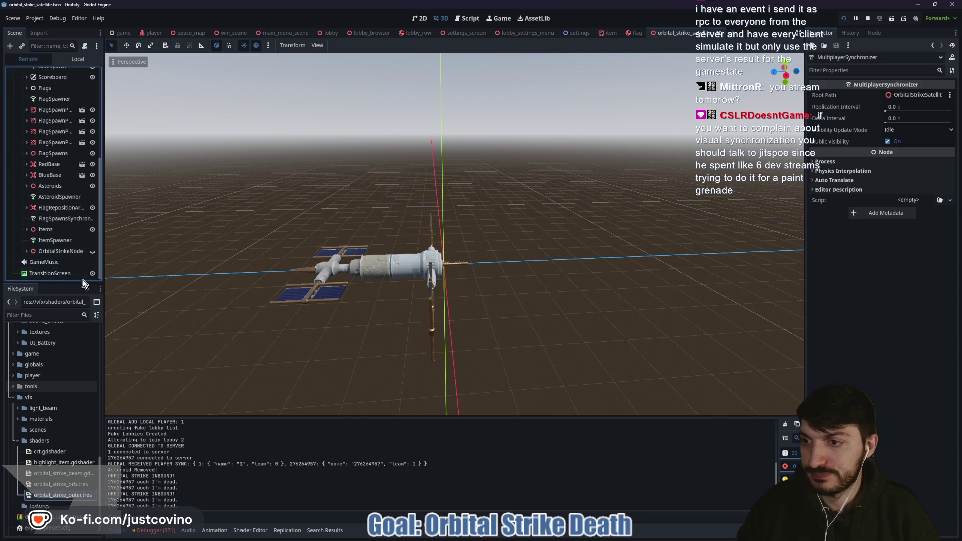
click(26, 251)
scroll(61, 272, down, 1)
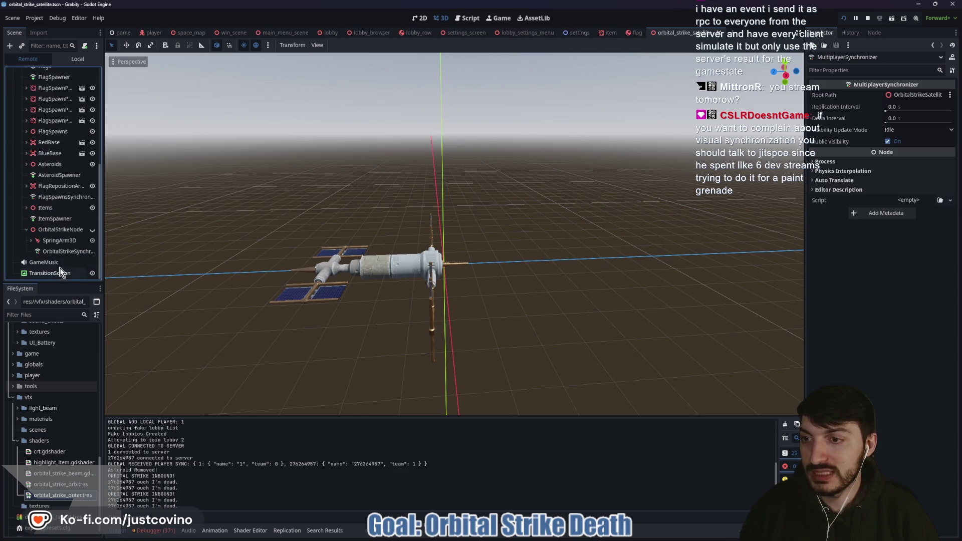
click(31, 241)
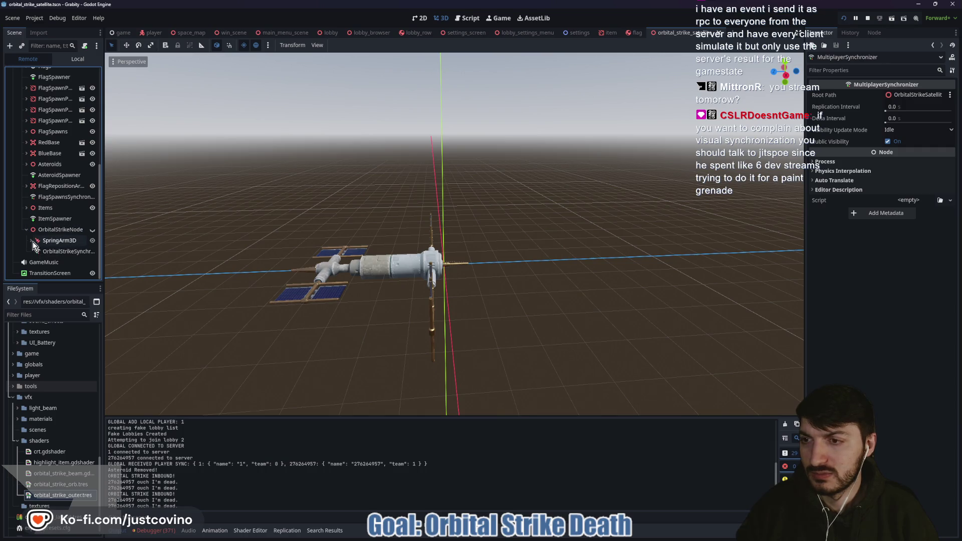
click(35, 251)
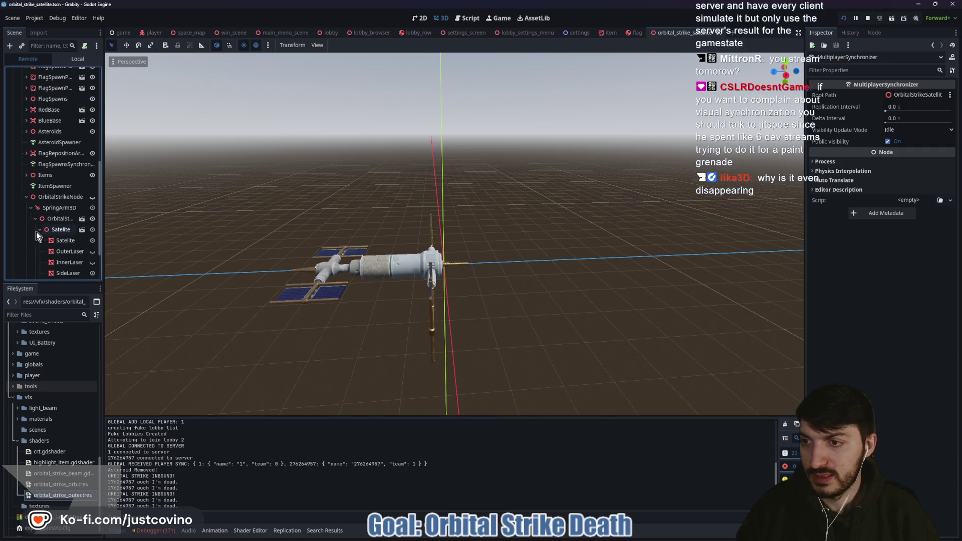
click(40, 229)
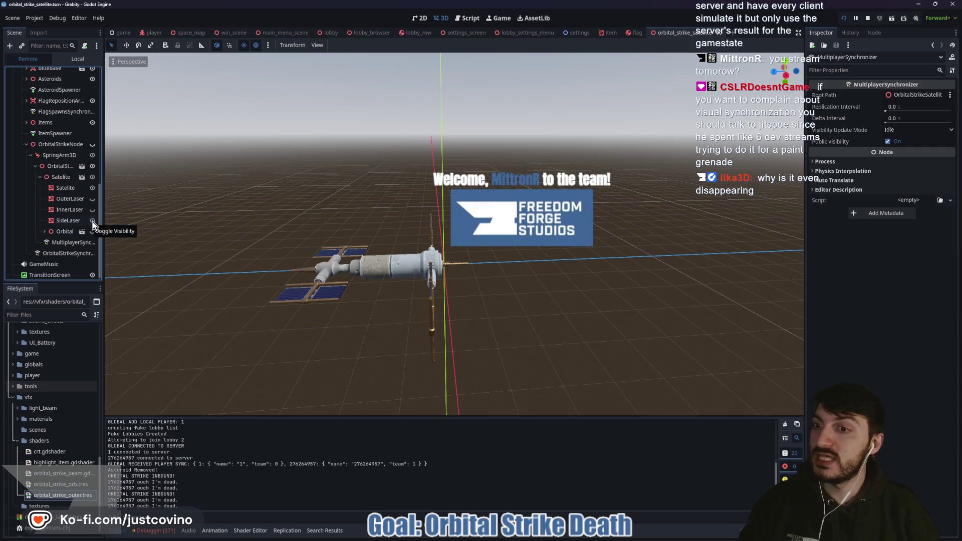
click(93, 221)
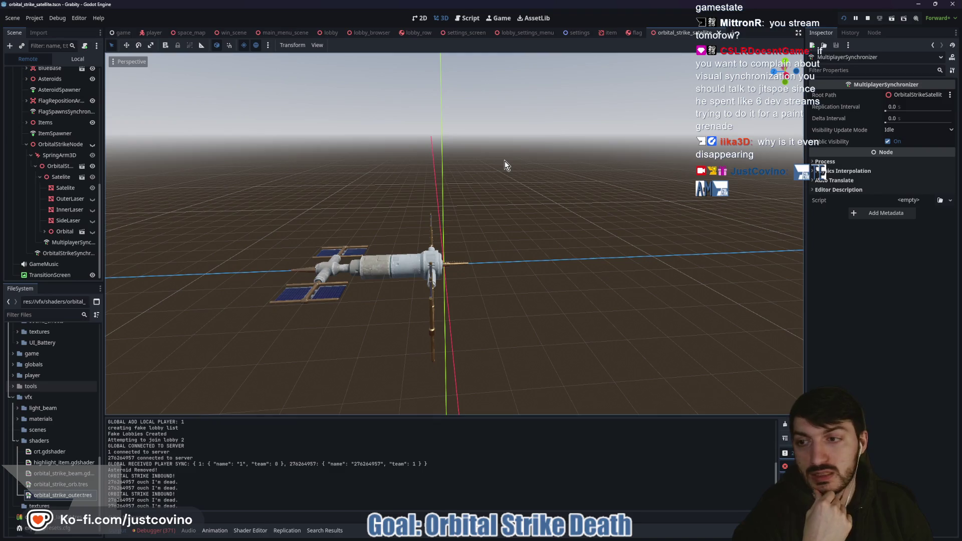
Step: Run the game in debug, fire the orbital strike with R, then stop the session with F8
click(496, 17)
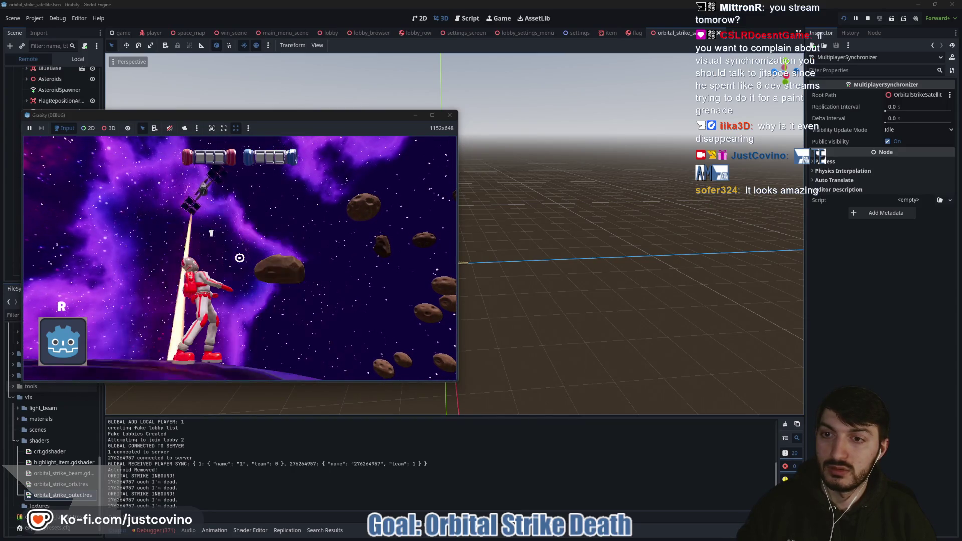
key(r)
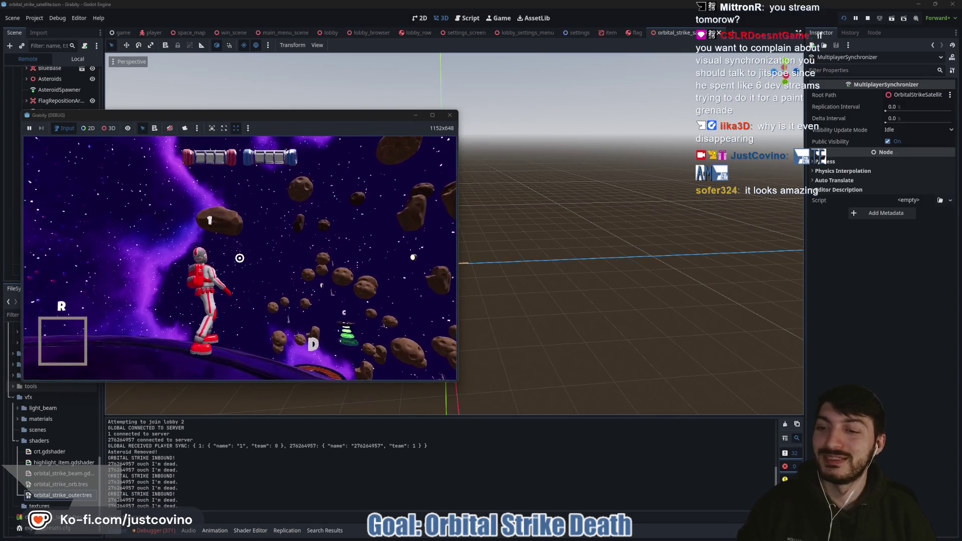
key(F8)
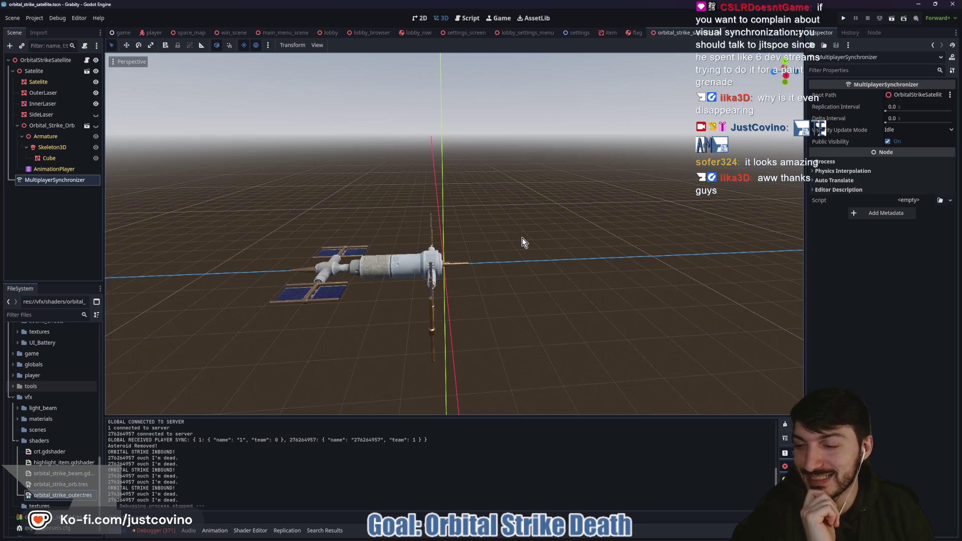
Step: Orbit and zoom the 3D viewport to inspect the satellite model from several angles
mouse_move(532, 248)
mouse_down()
mouse_move(490, 249)
mouse_move(563, 257)
mouse_up()
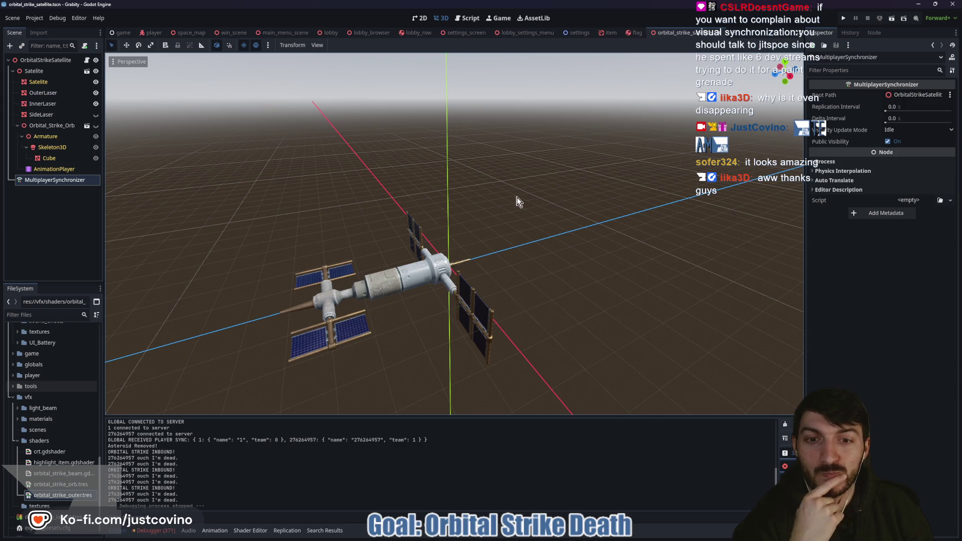
scroll(521, 203, down, 3)
mouse_move(530, 203)
mouse_down()
mouse_move(441, 219)
mouse_move(479, 214)
mouse_up()
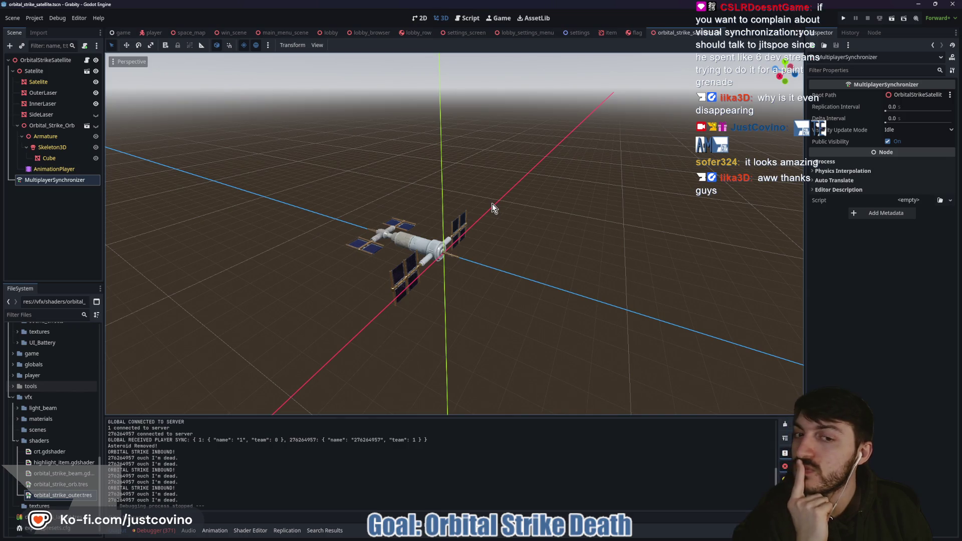
drag(496, 214, 538, 230)
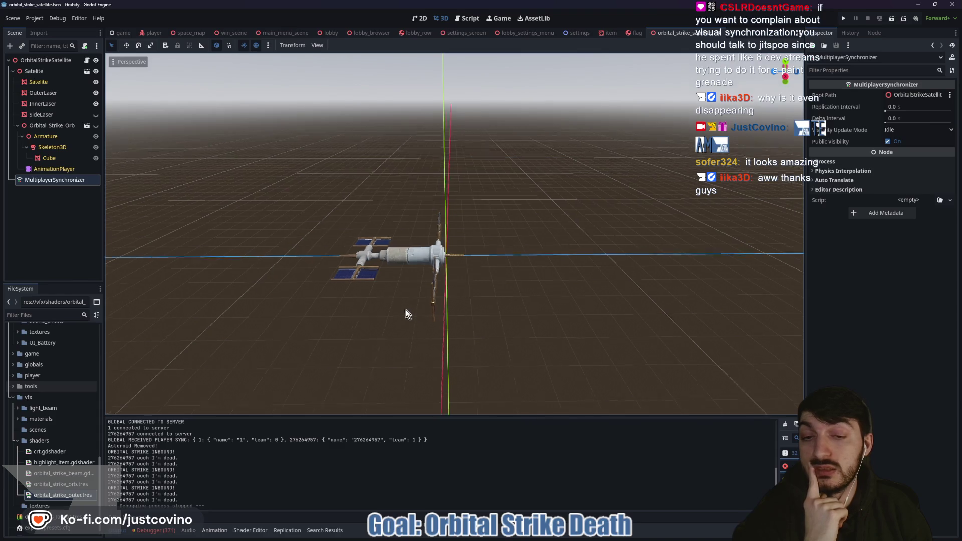
mouse_move(351, 321)
mouse_down()
mouse_move(534, 297)
mouse_move(398, 310)
mouse_up()
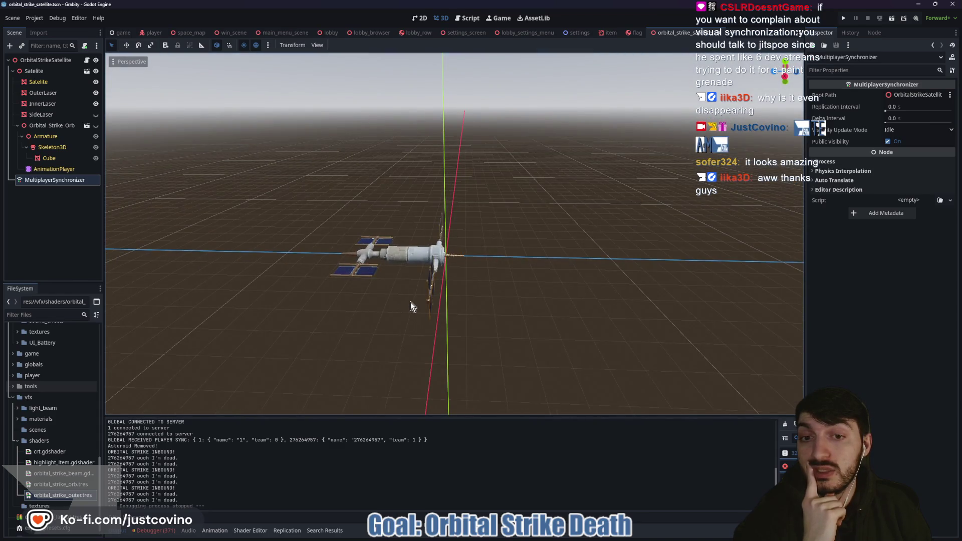
scroll(453, 240, up, 5)
scroll(382, 273, down, 3)
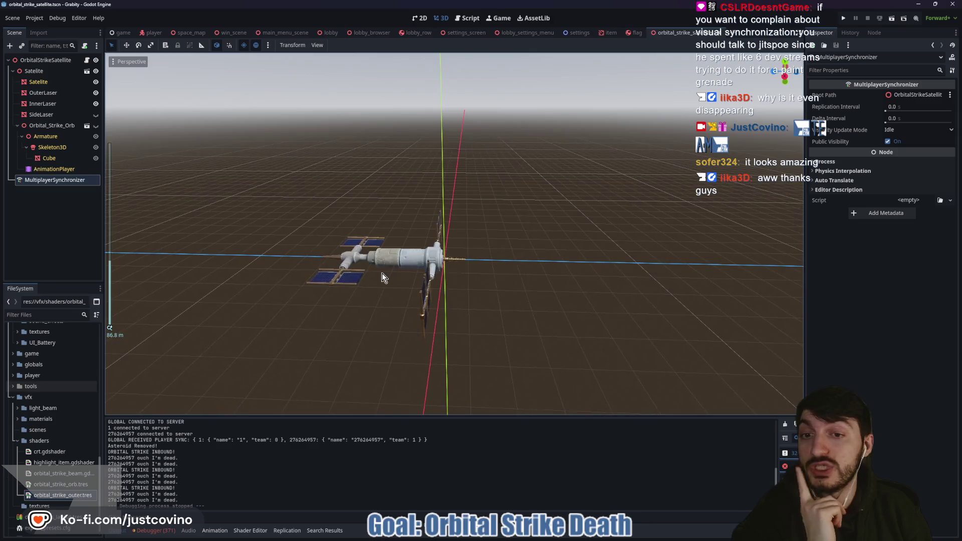
drag(397, 301, 316, 306)
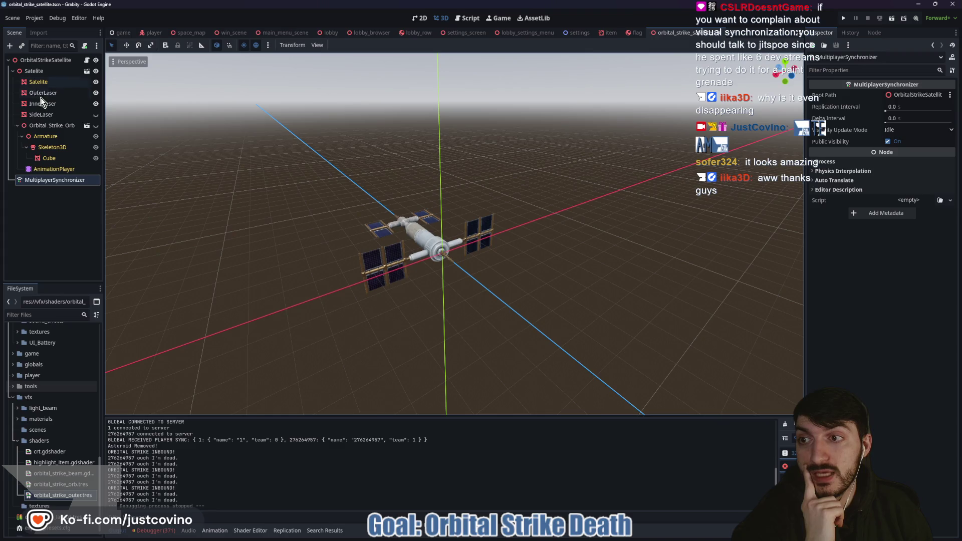
Step: Select the Cube and Satelite nodes, then open the space_map scene
click(49, 158)
click(38, 81)
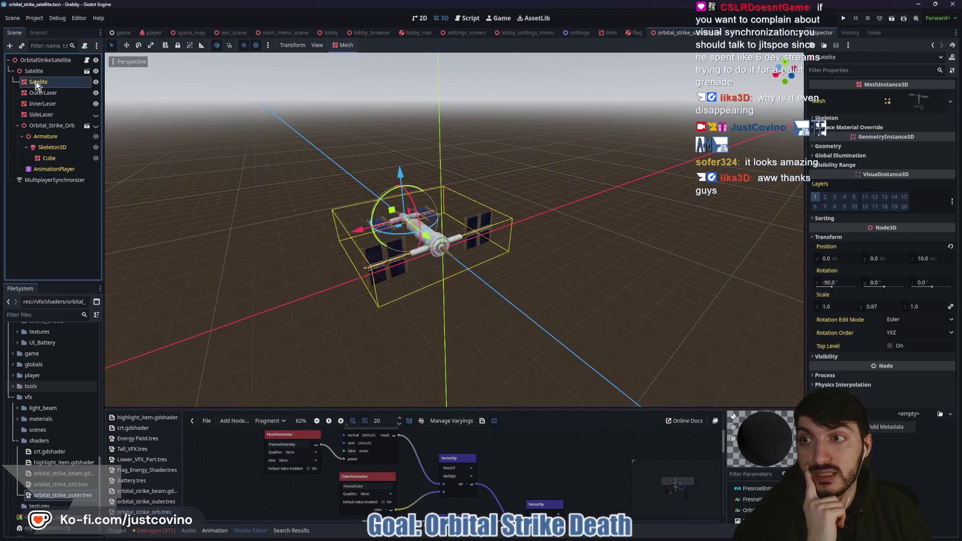
scroll(401, 251, up, 4)
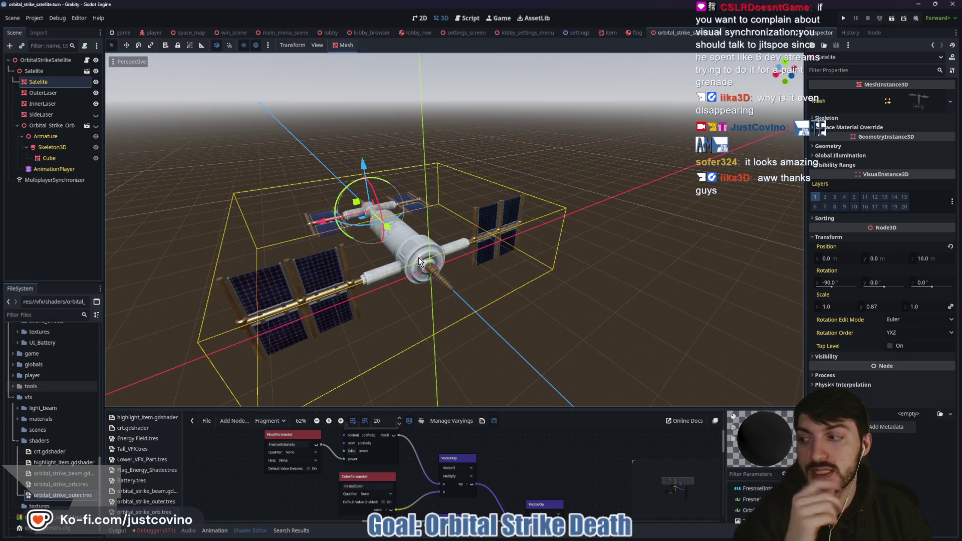
scroll(409, 329, down, 3)
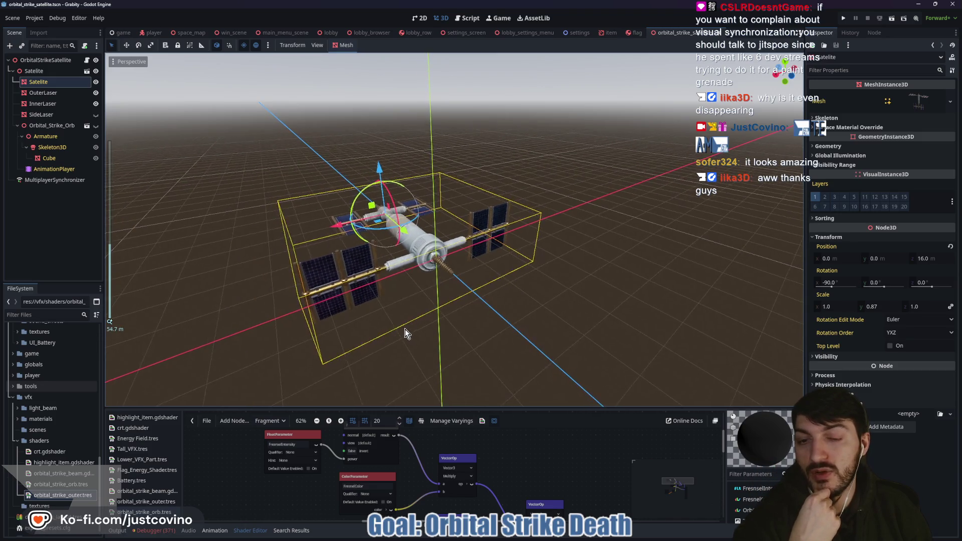
scroll(513, 313, up, 6)
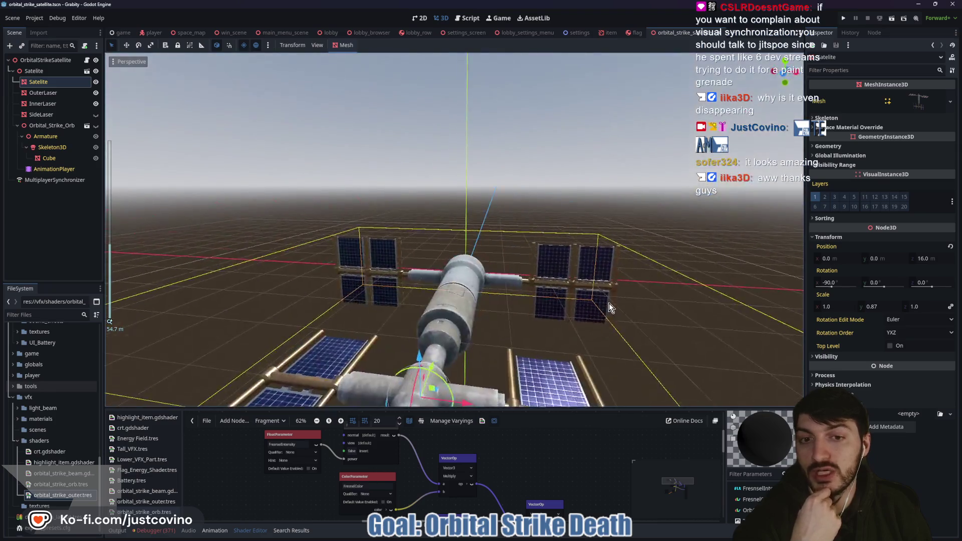
scroll(609, 306, down, 5)
drag(608, 306, 351, 320)
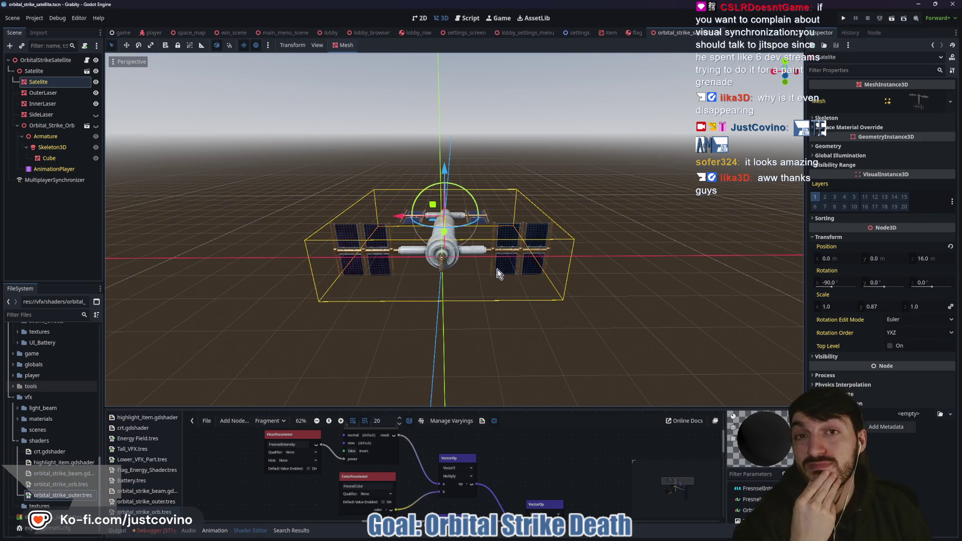
click(191, 33)
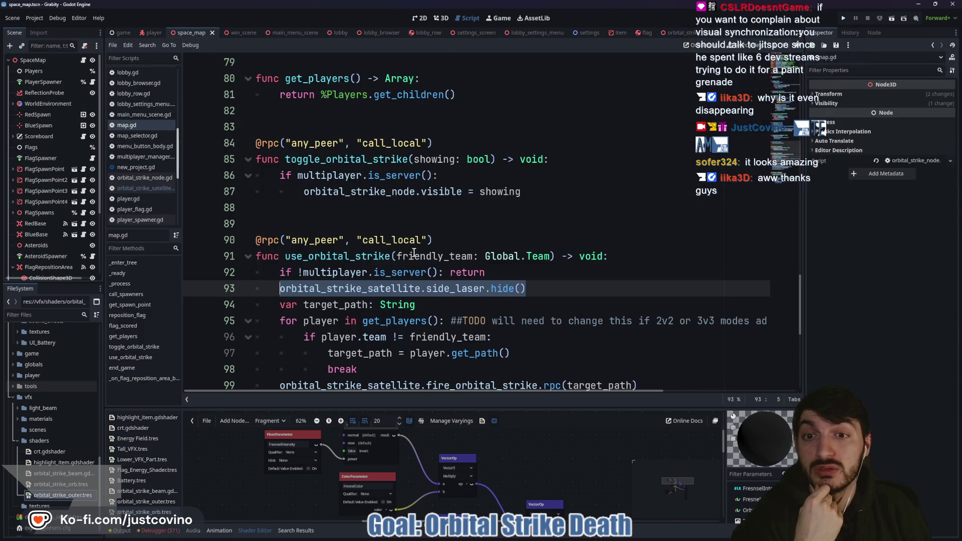
Step: In map.gd, comment out the toggle_orbital_strike function (lines 84–87) and its call on line 104
click(373, 195)
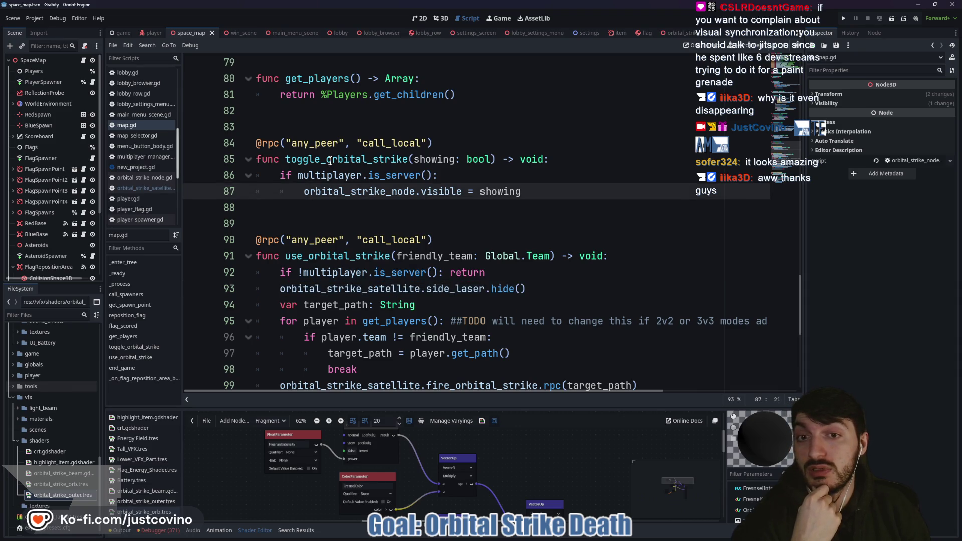
mouse_move(561, 191)
mouse_down()
mouse_move(214, 159)
mouse_move(218, 147)
mouse_up()
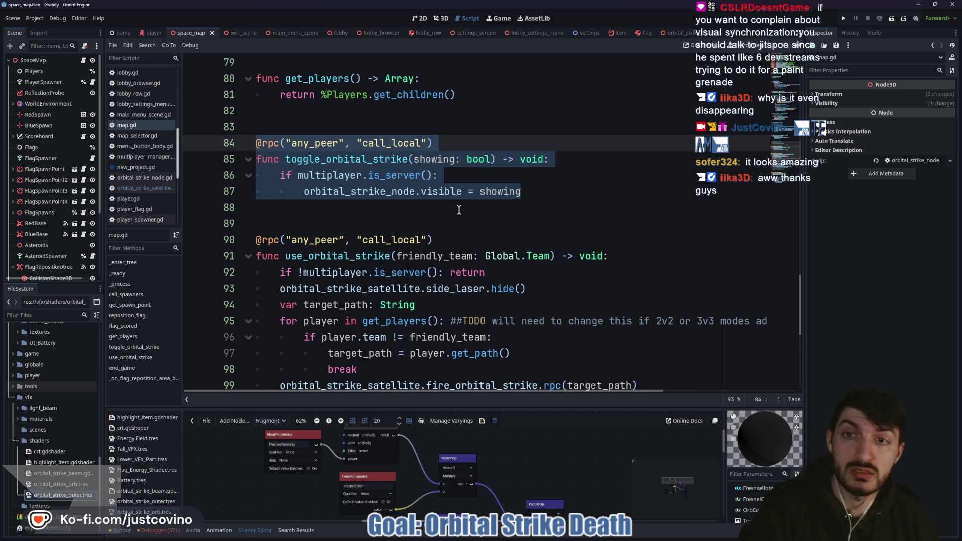
key(ctrl+k)
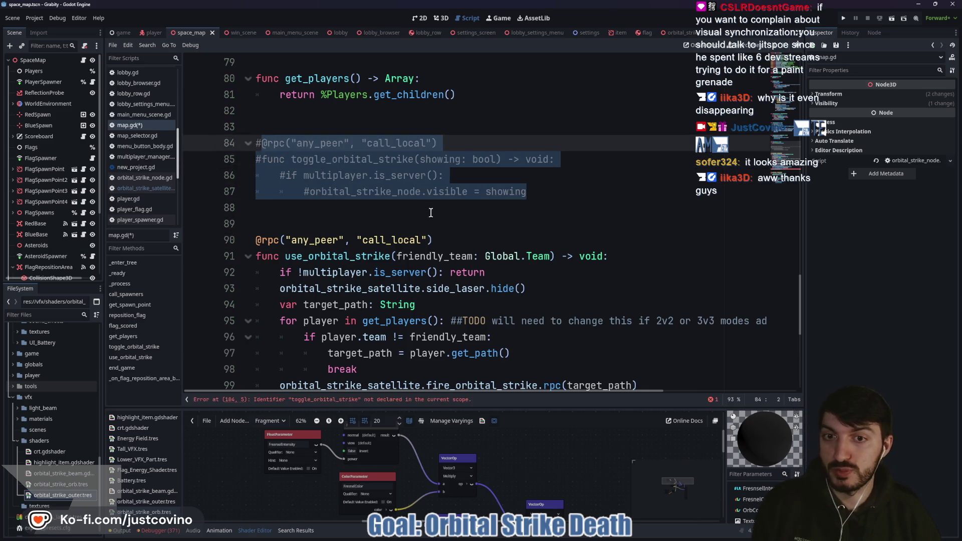
double_click(328, 159)
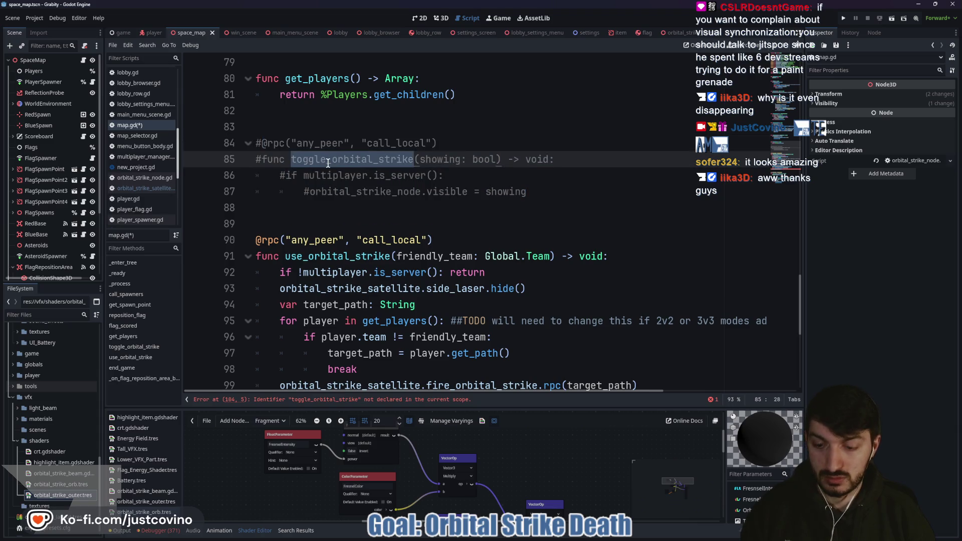
scroll(447, 237, down, 4)
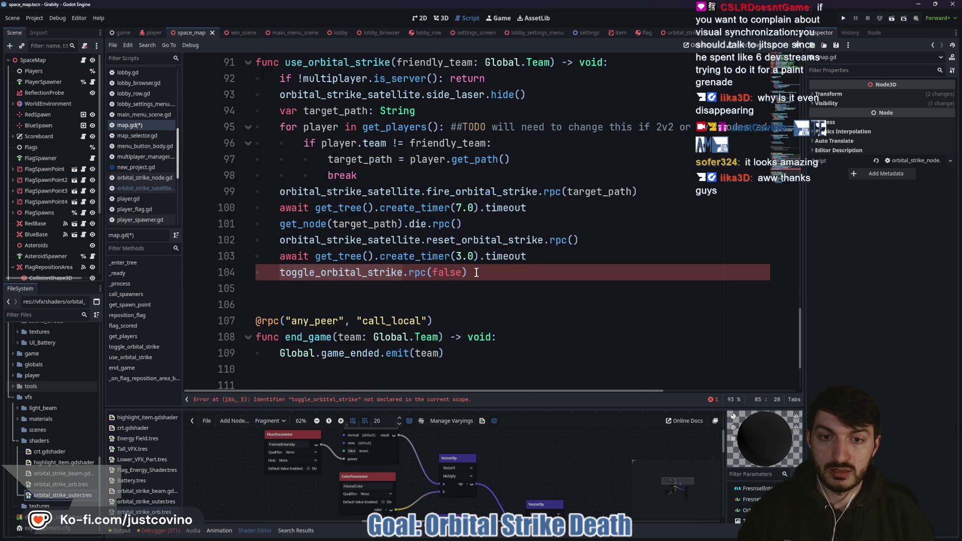
drag(465, 272, 255, 273)
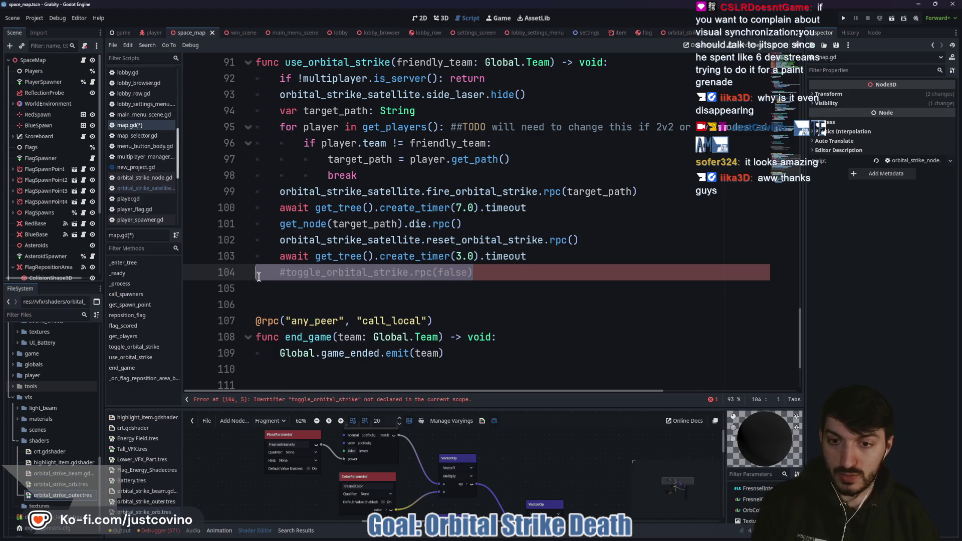
key(ctrl+k)
double_click(340, 272)
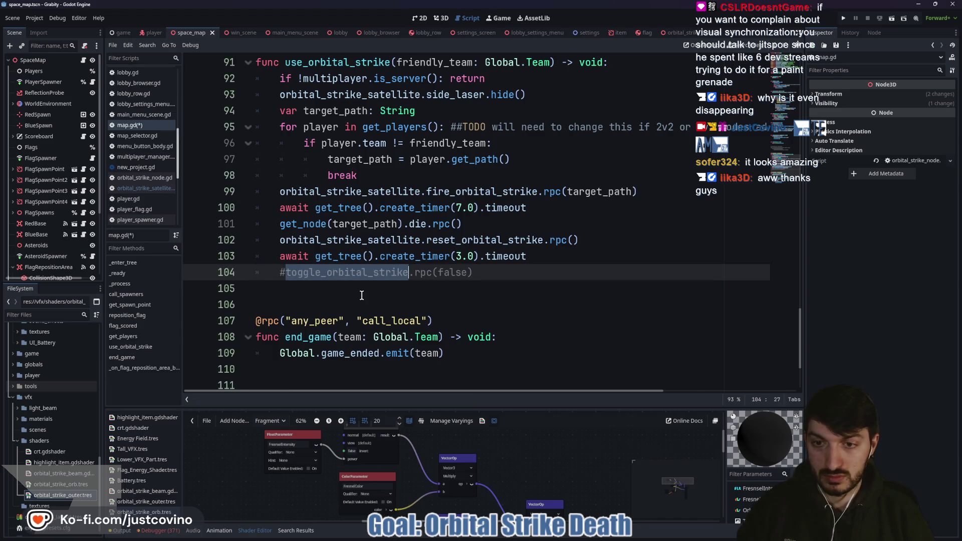
Step: Search all files for toggle_orbital_strike and open its match in player.gd
key(ctrl+shift+f)
click(478, 309)
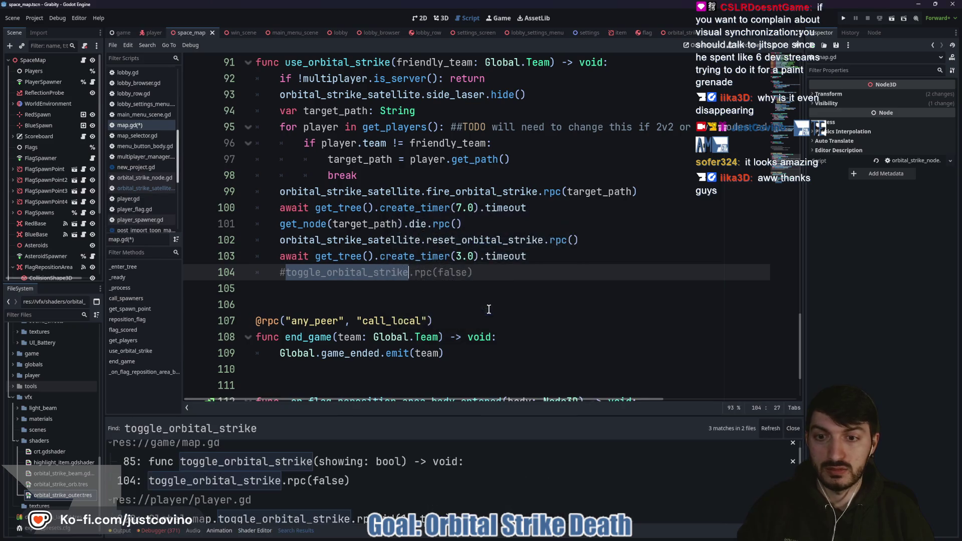
click(365, 480)
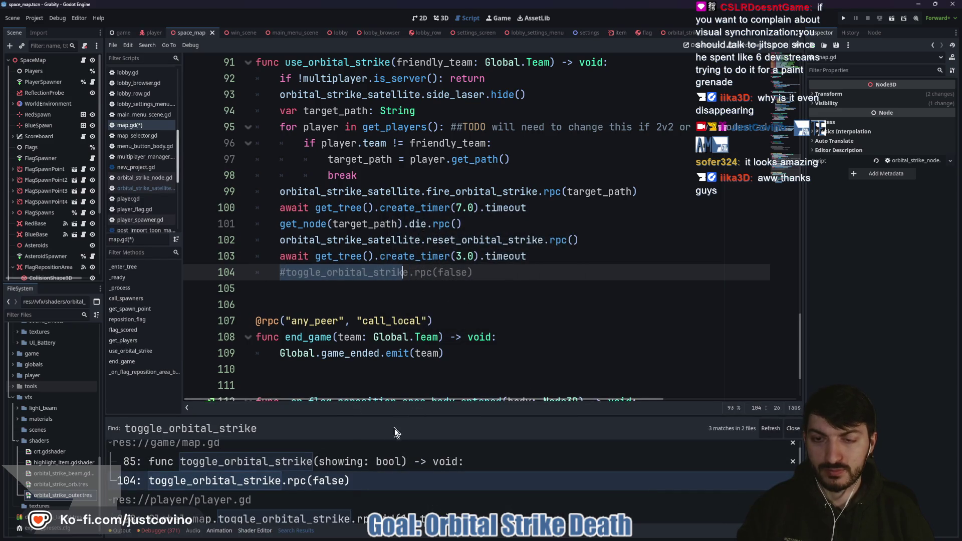
scroll(320, 480, down, 1)
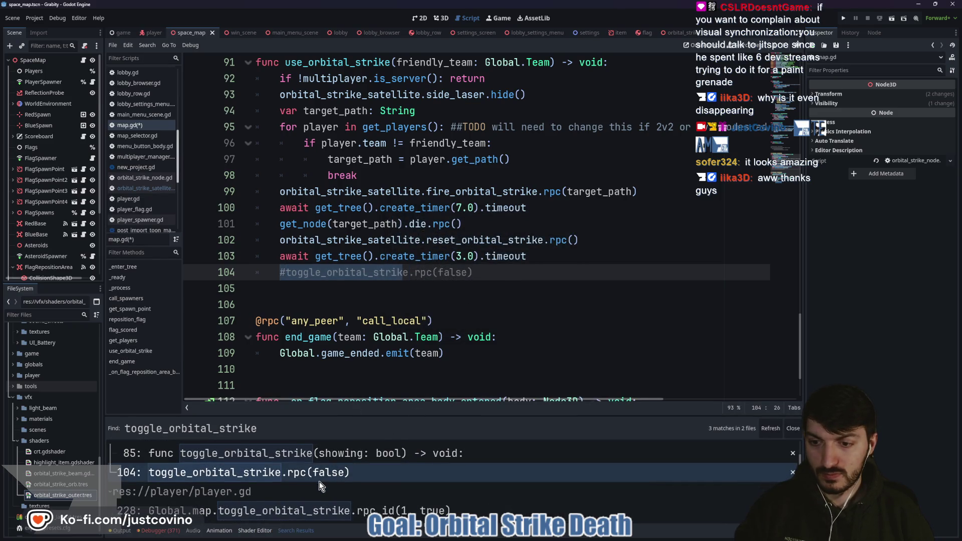
click(318, 513)
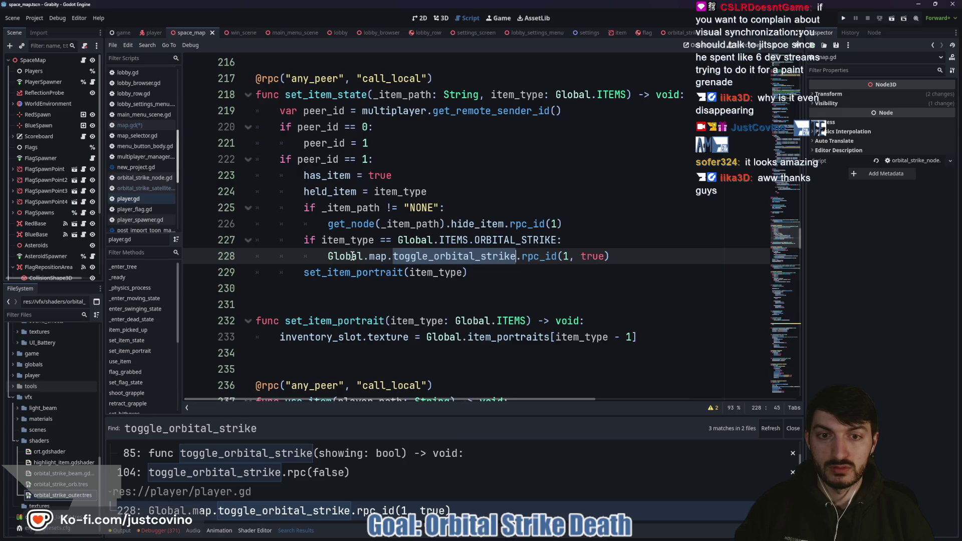
Step: Comment out the ORBITAL_STRIKE check on player.gd lines 227–228, save the scripts, and relaunch the game
drag(610, 256, 296, 245)
key(ctrl+k)
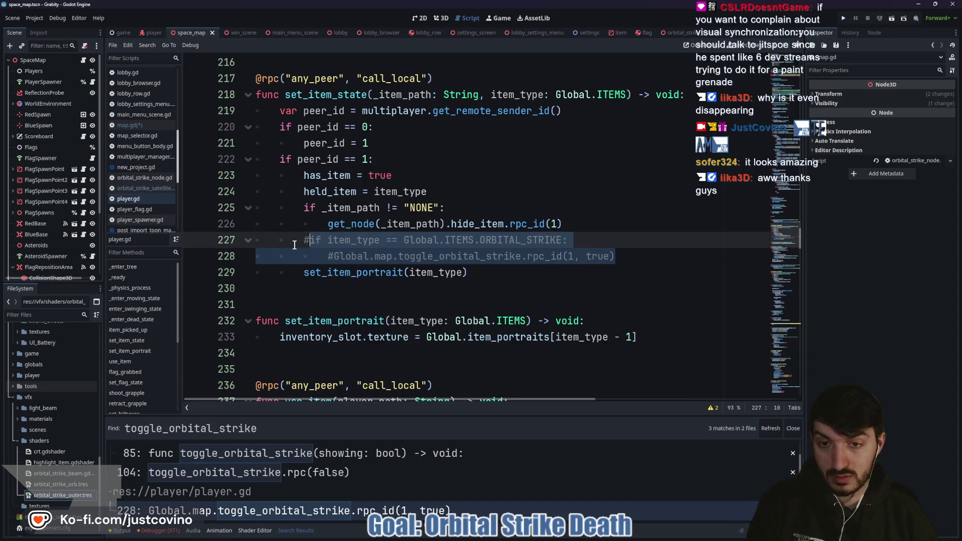
click(507, 277)
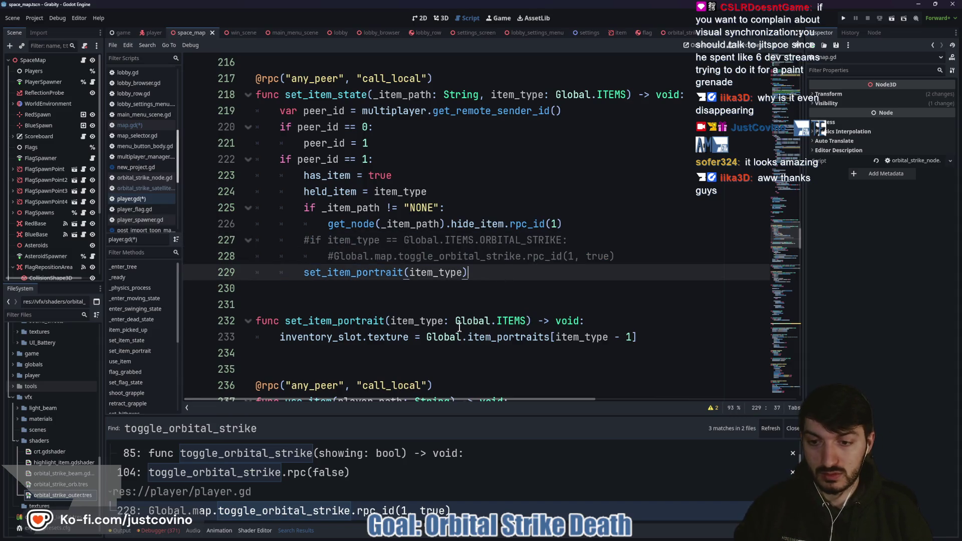
key(ctrl+s)
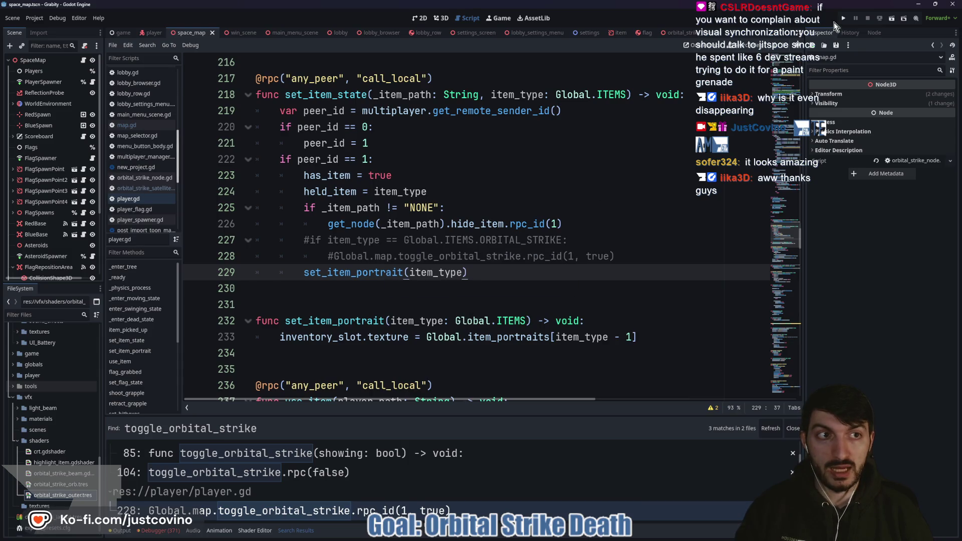
click(844, 18)
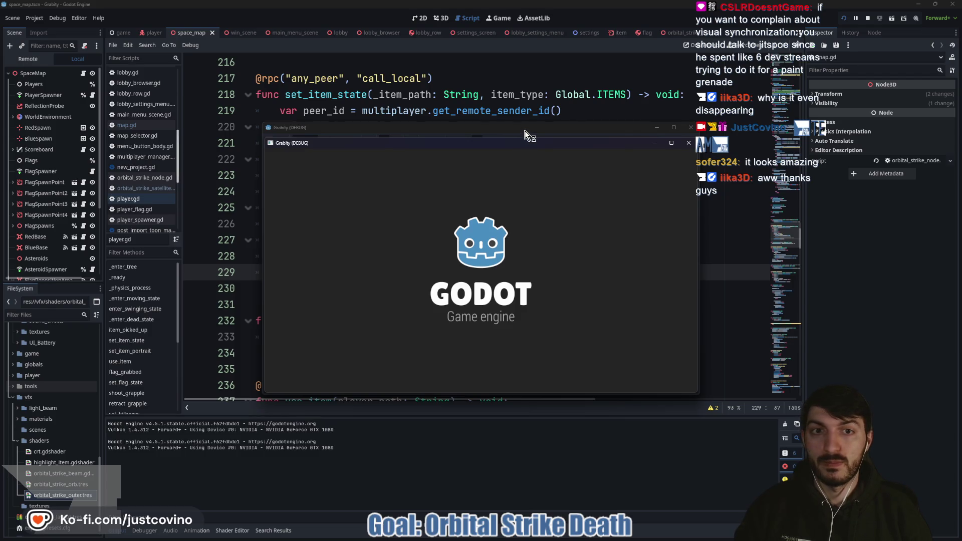
Step: Arrange both game windows, host a lobby, join it from the second game, ready up and start
drag(521, 132, 276, 128)
click(118, 228)
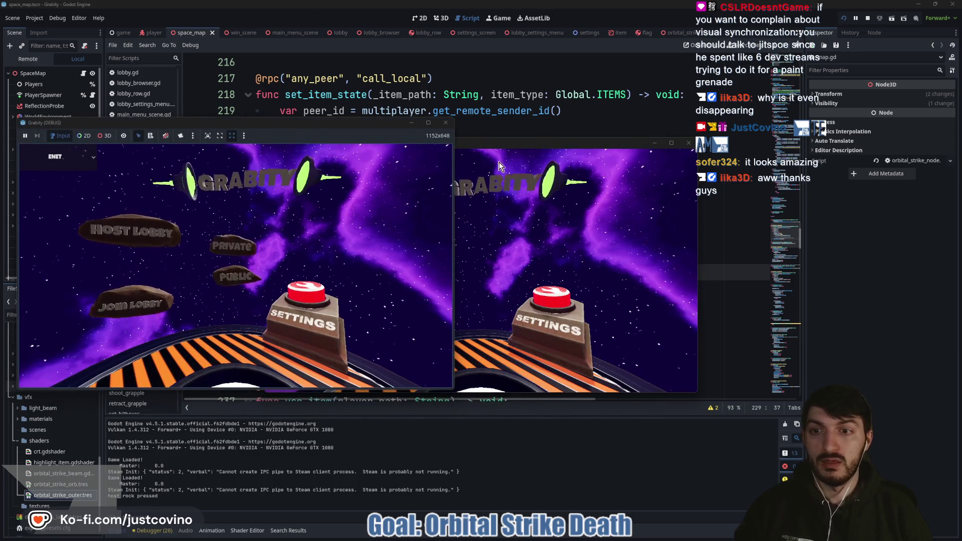
click(320, 215)
click(602, 153)
drag(602, 152, 743, 133)
click(570, 276)
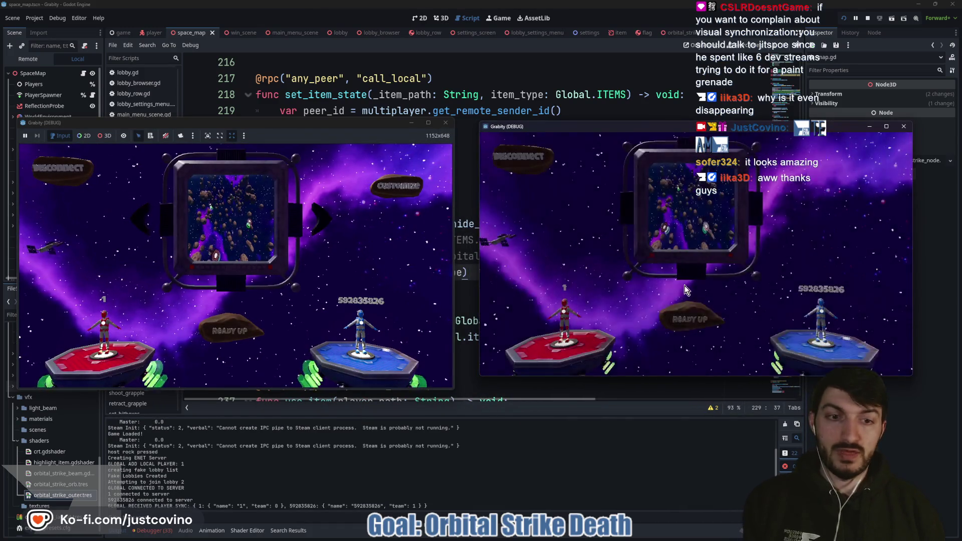
click(231, 331)
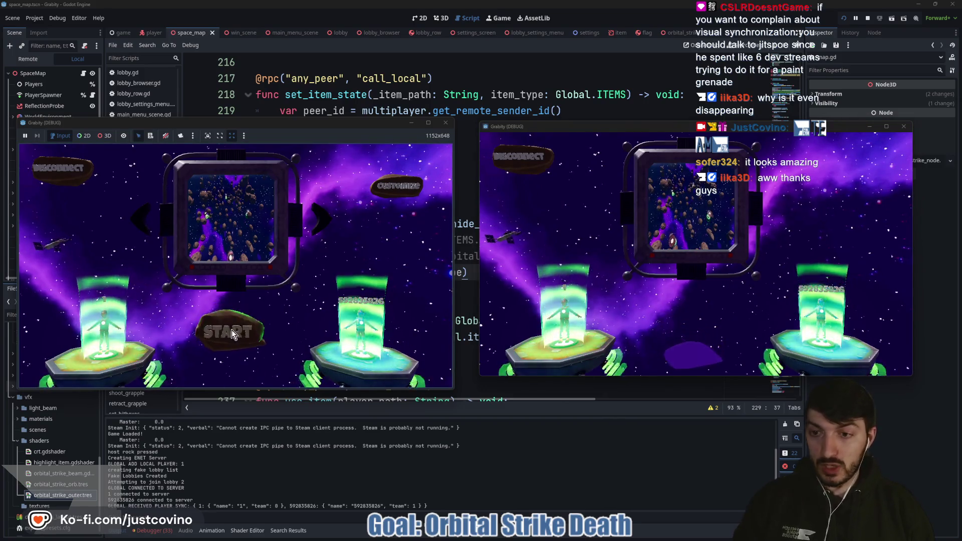
click(232, 333)
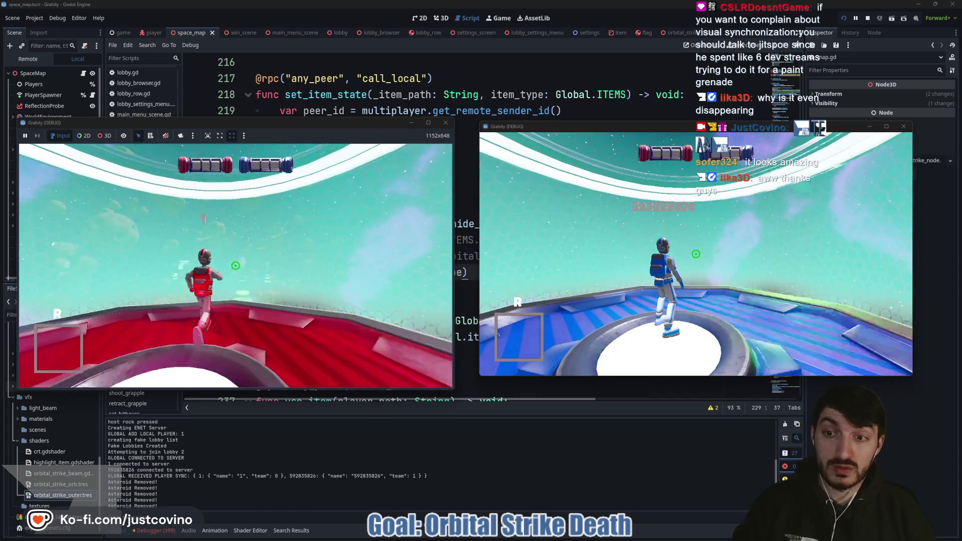
Step: Grant the orbital strike item with the cheat_item orbital_strike console command
key(super)
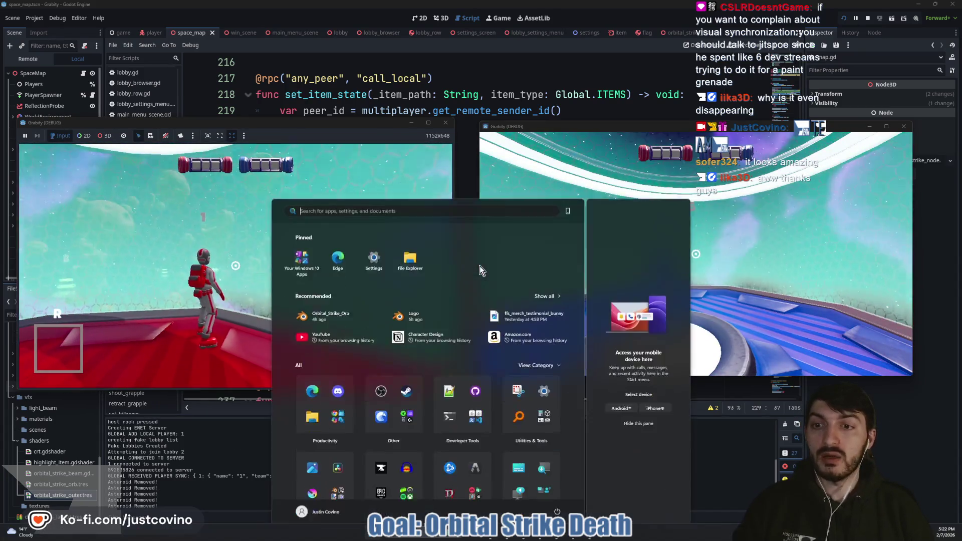
key(super)
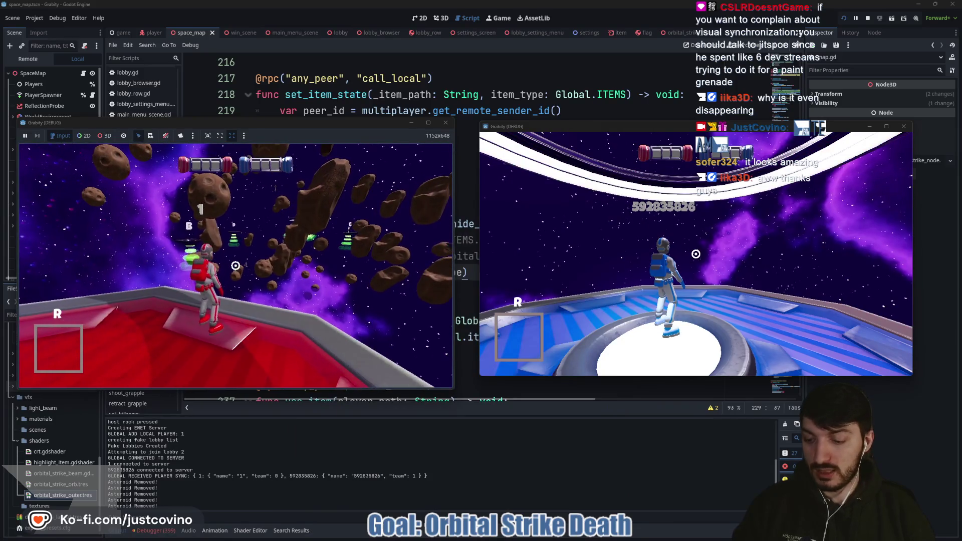
key(grave)
text(cheat_item orbital_strike)
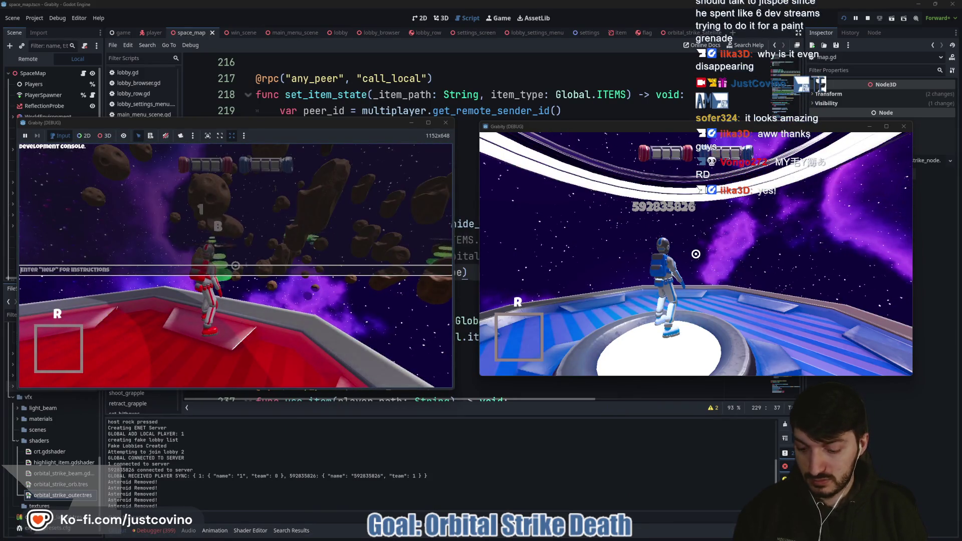
key(Return)
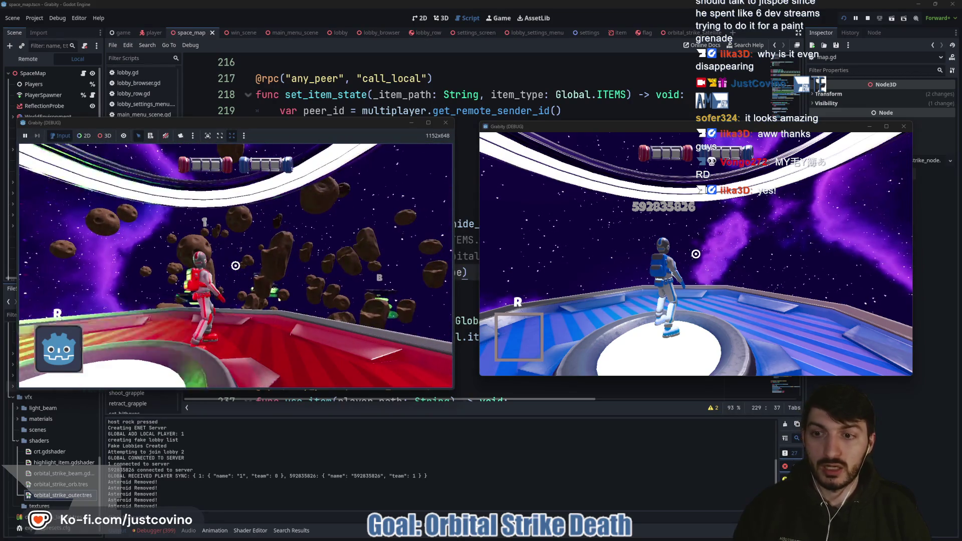
Step: Expand Game > Map > SpaceMap2 in the live Remote scene tree
click(42, 60)
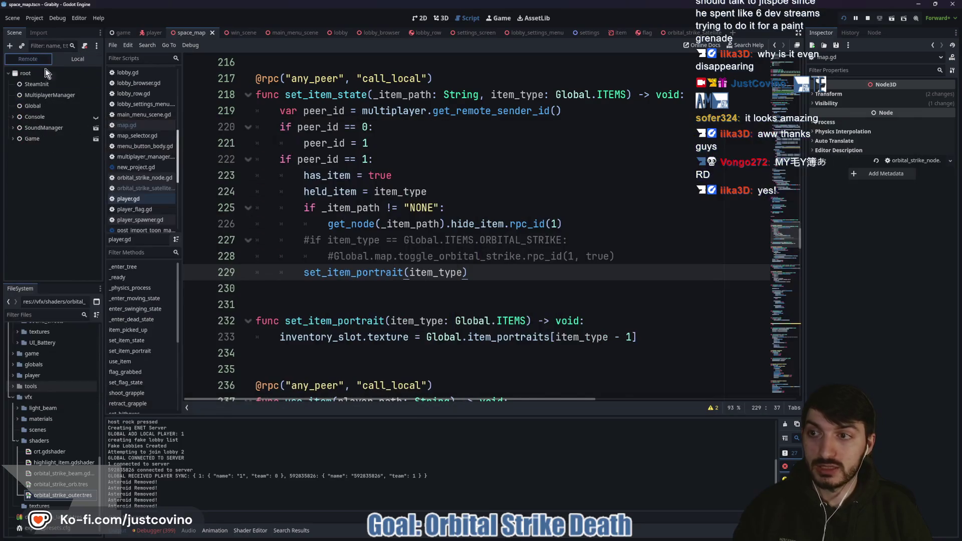
click(12, 138)
click(18, 150)
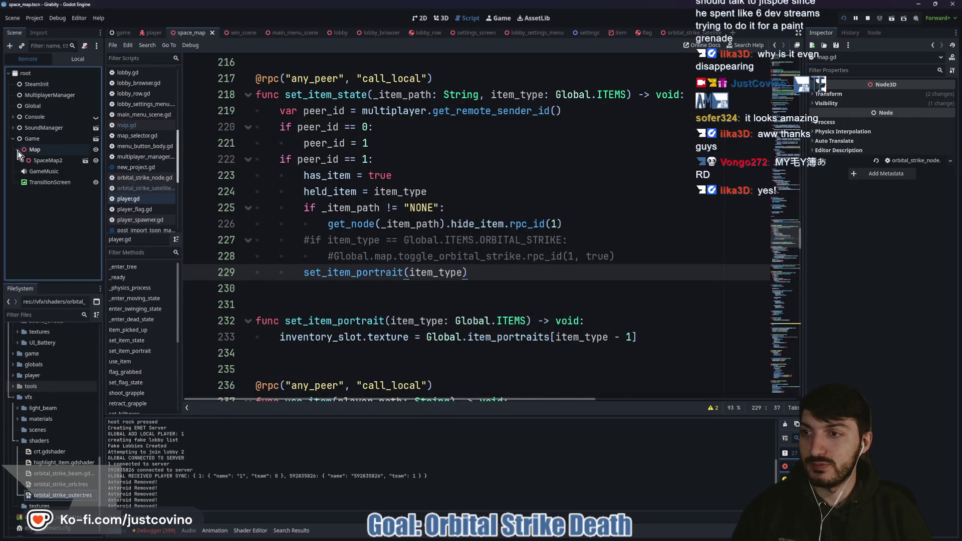
click(22, 161)
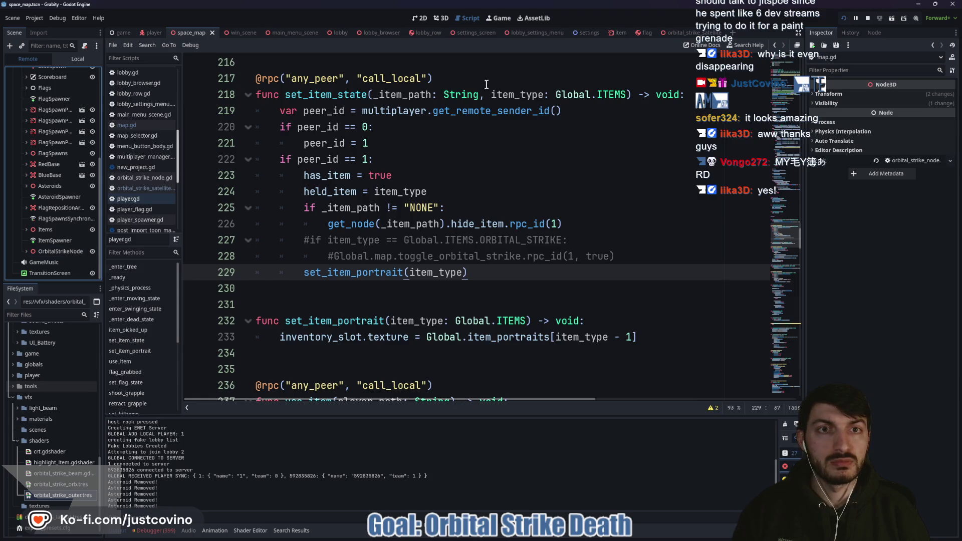
Step: Move both players off their platforms, fire the orbital strike with E, then stop debugging
click(495, 17)
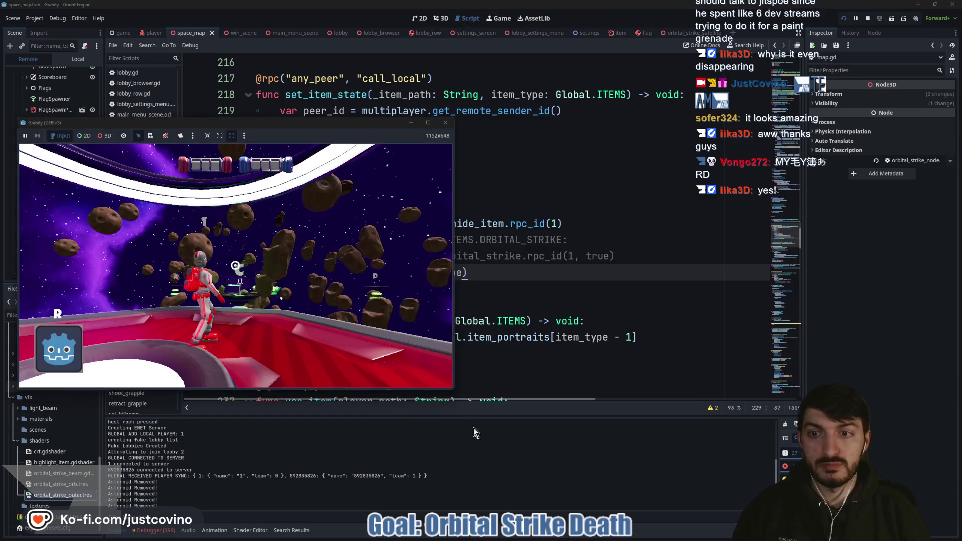
click(510, 537)
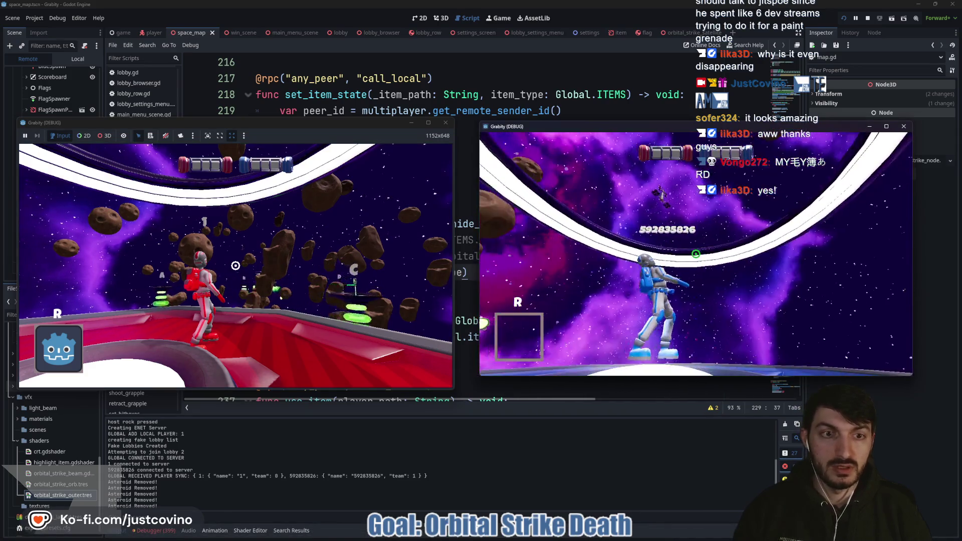
key(space)
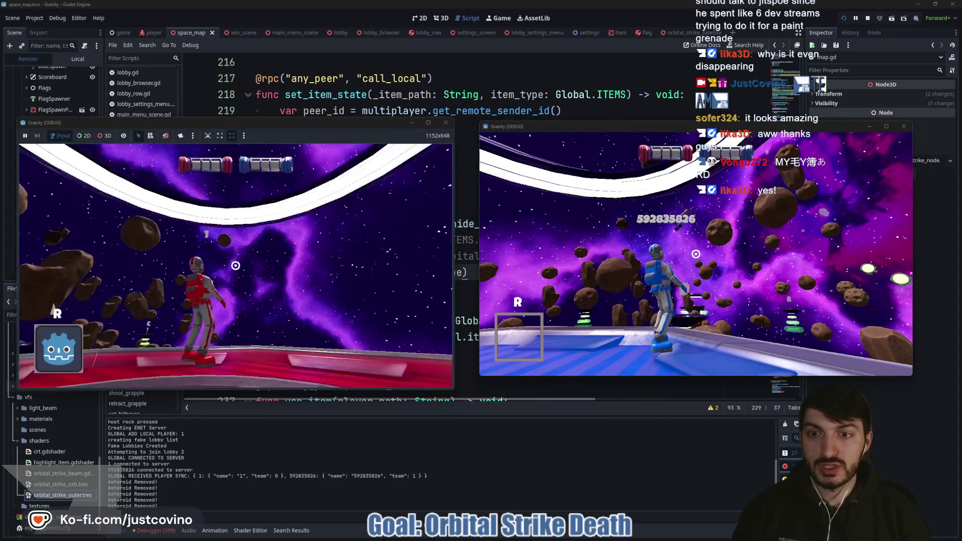
key(space)
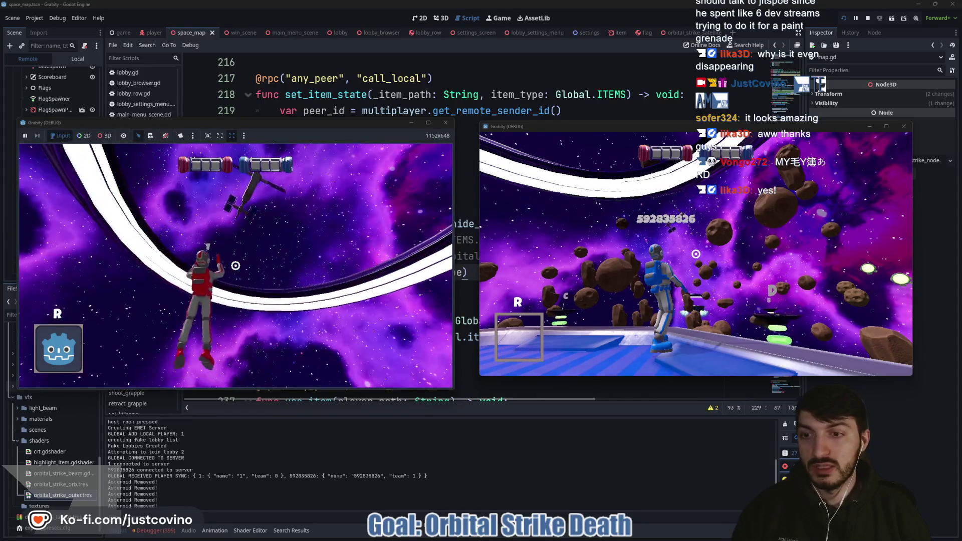
key(e)
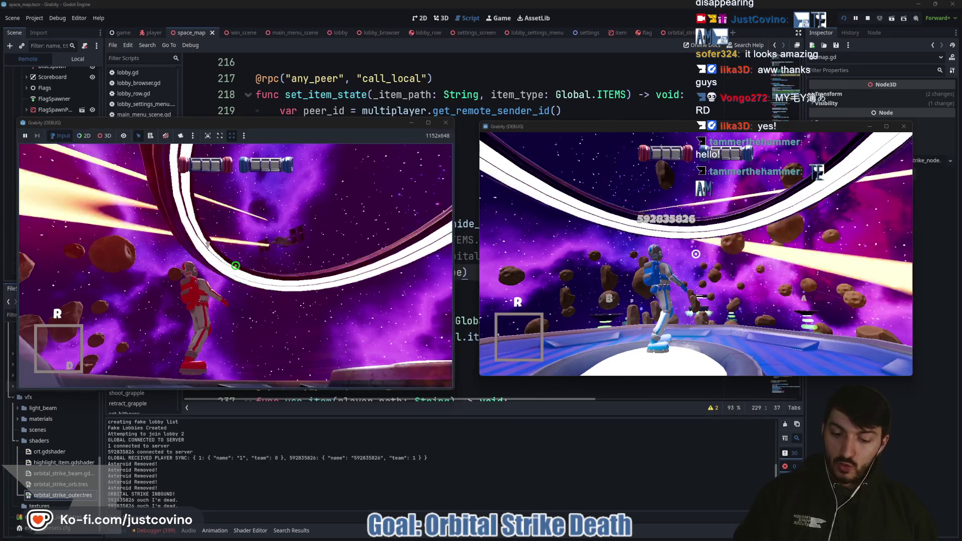
key(F8)
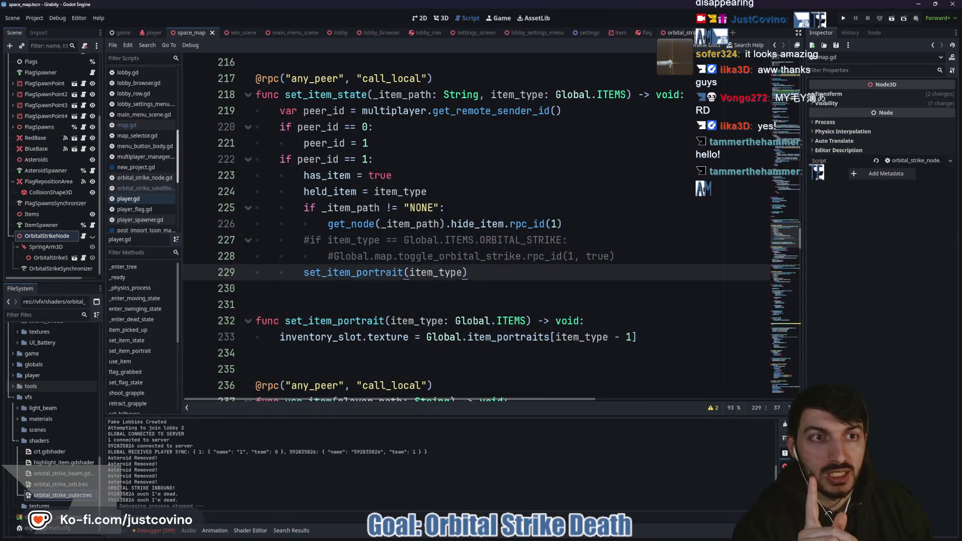
Step: Look through the map.gd, OrbitalStrikeNode and orbital strike satellite scripts
click(691, 33)
scroll(533, 259, down, 6)
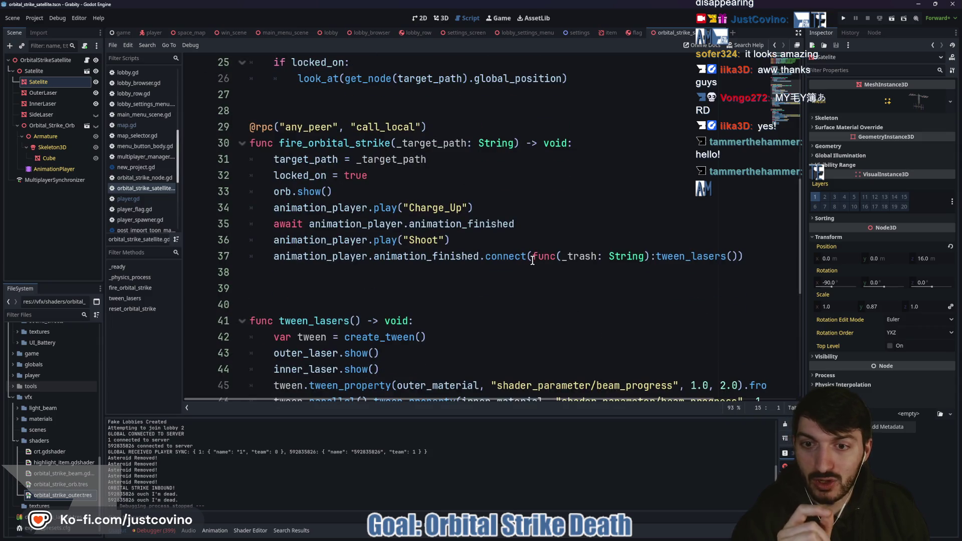
scroll(530, 260, down, 3)
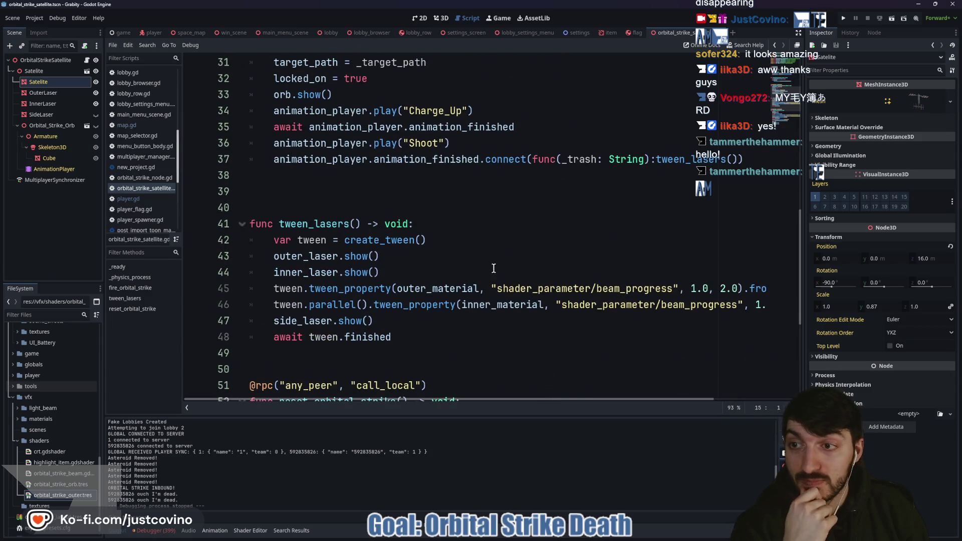
click(188, 34)
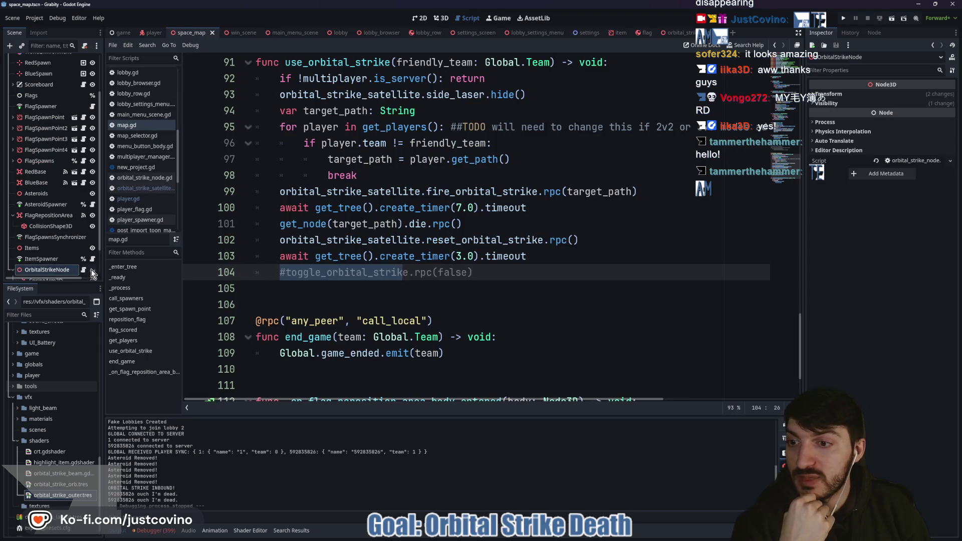
click(83, 269)
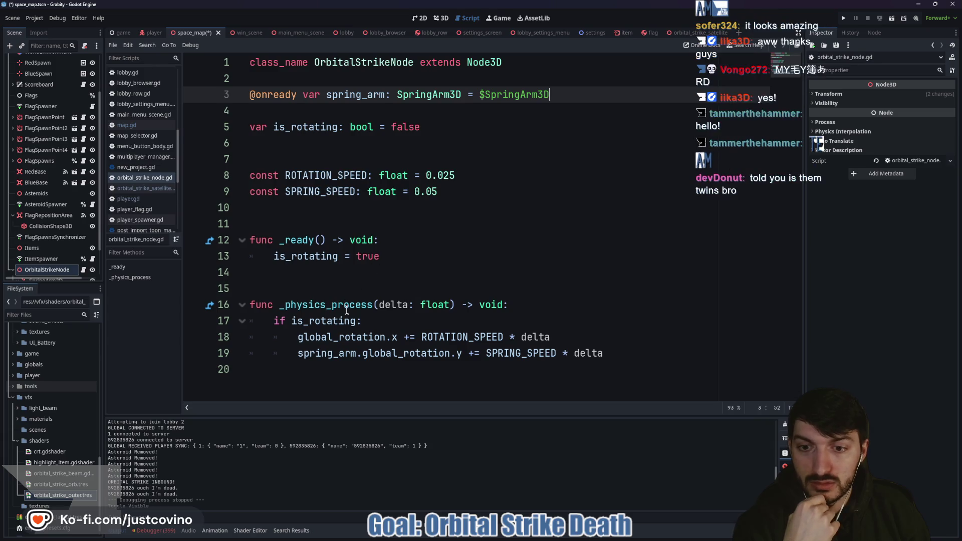
scroll(84, 266, down, 3)
click(84, 260)
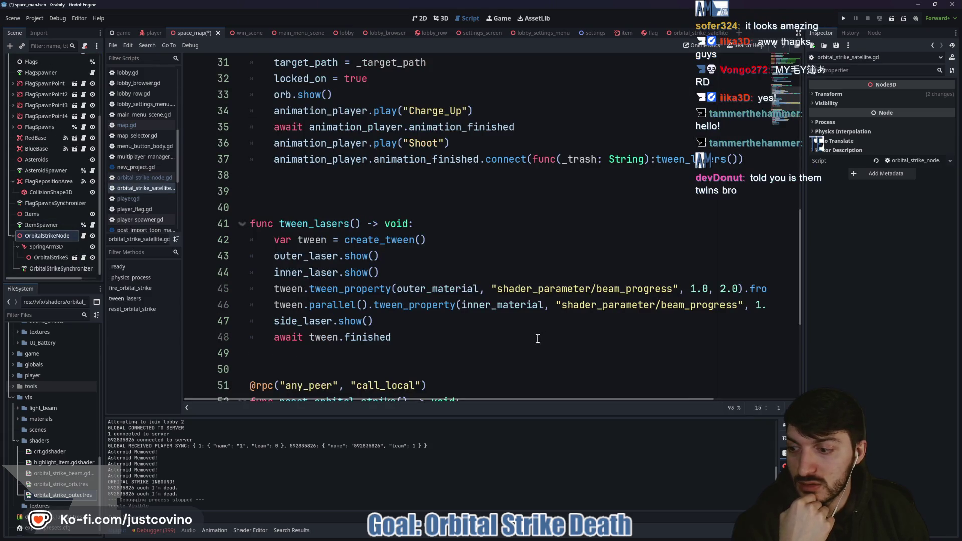
scroll(555, 331, down, 4)
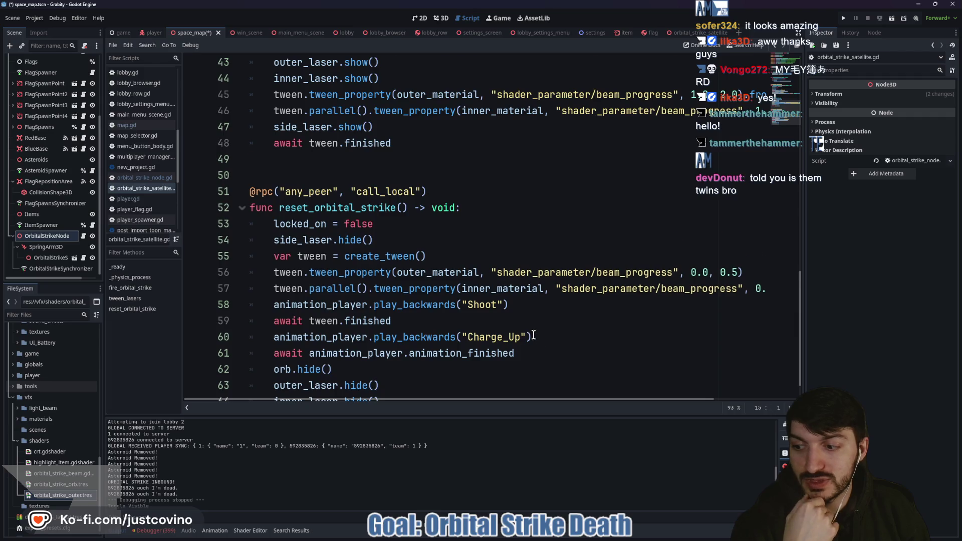
scroll(534, 335, down, 1)
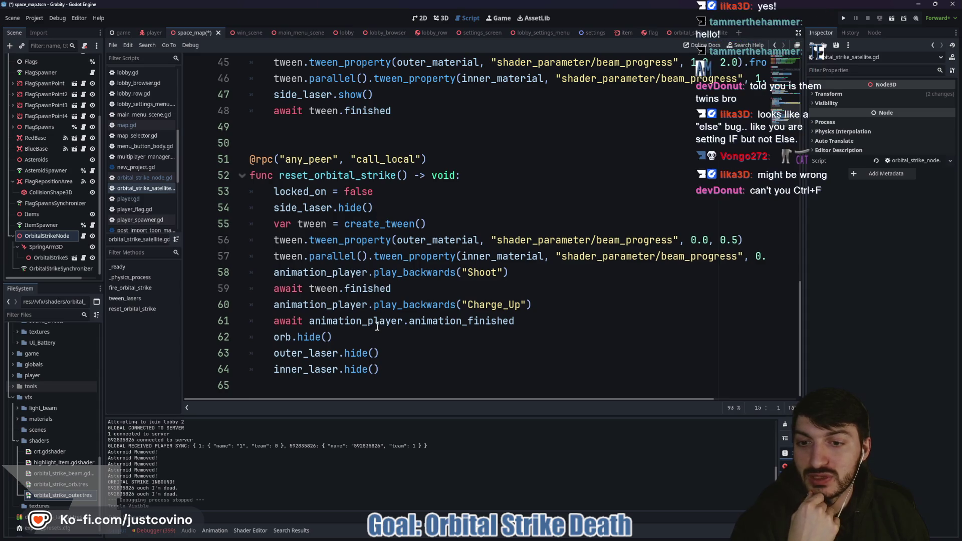
Step: Select side_laser in tween_lasers and open a project-wide Find in Files for it
double_click(314, 209)
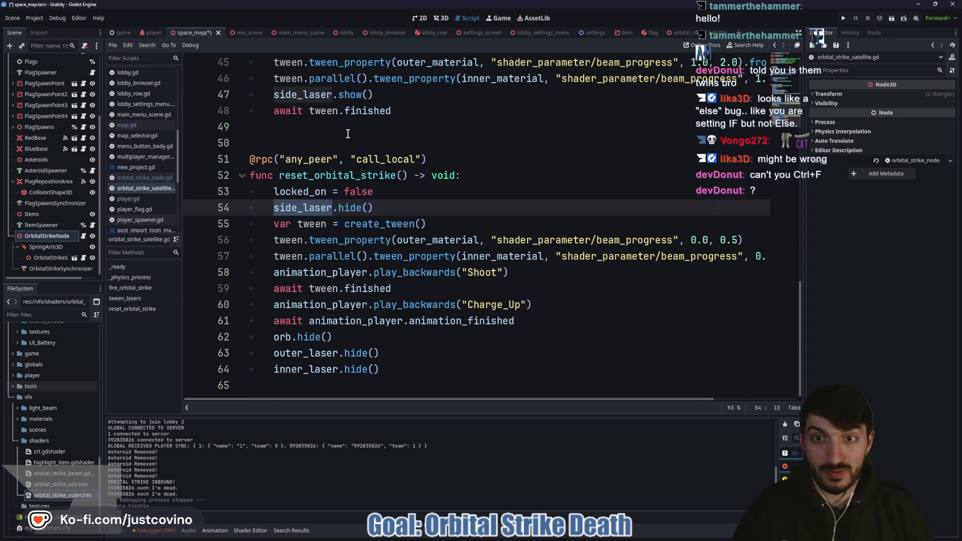
scroll(330, 200, up, 3)
double_click(303, 243)
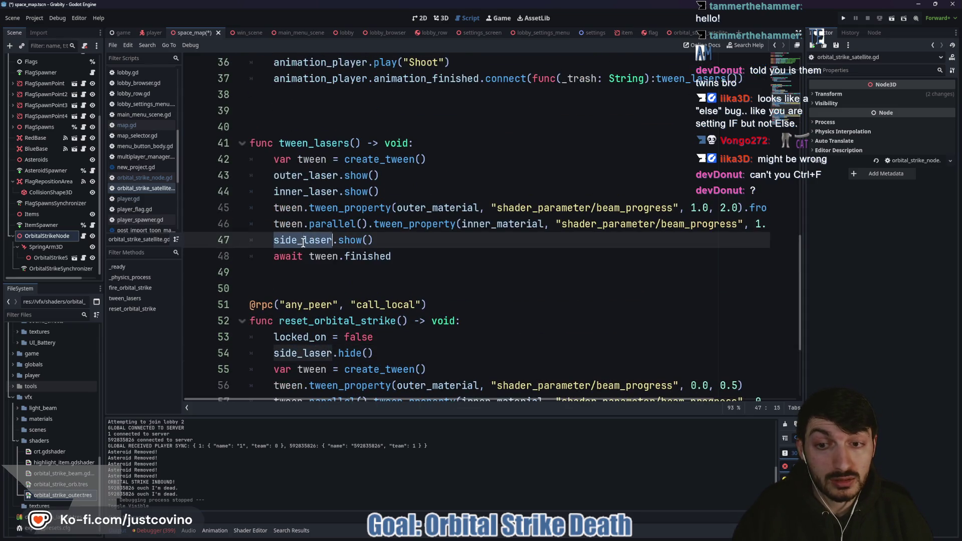
mouse_move(303, 242)
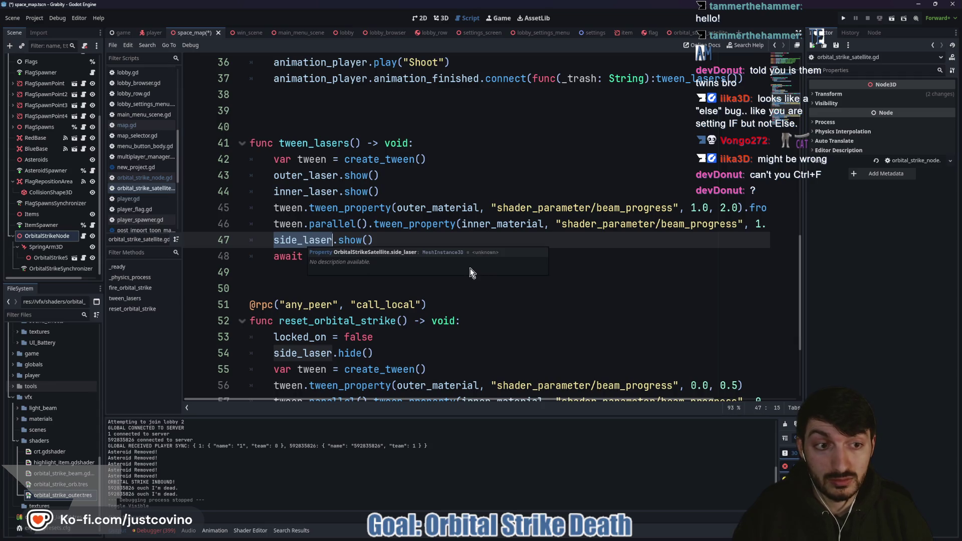
key(ctrl+shift+f)
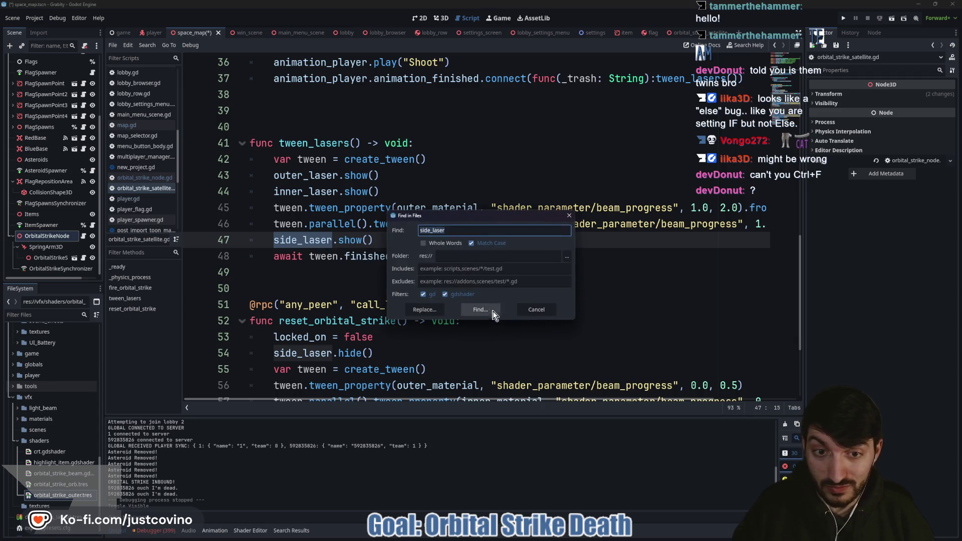
Step: Delete the side_laser hide line (line 93) in map.gd's use_orbital_strike
click(488, 311)
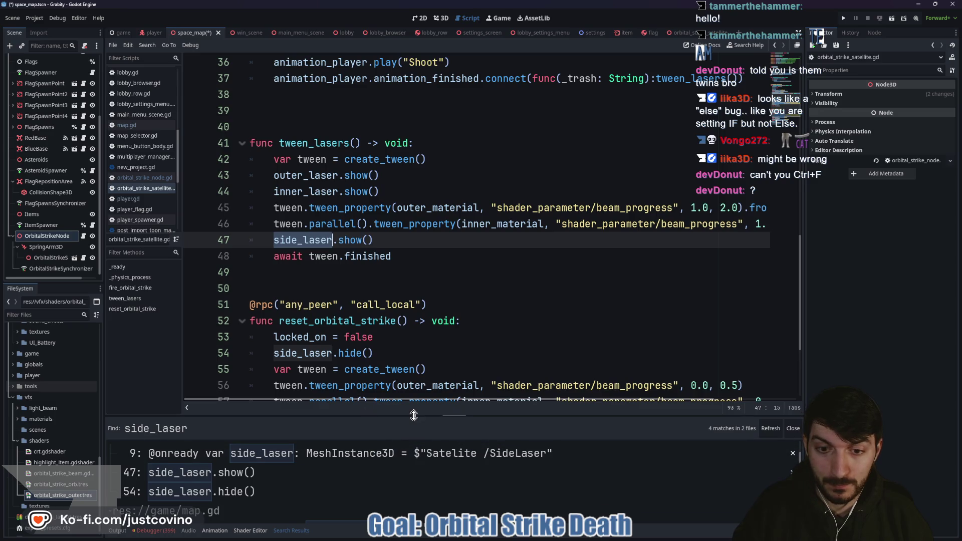
drag(414, 416, 414, 165)
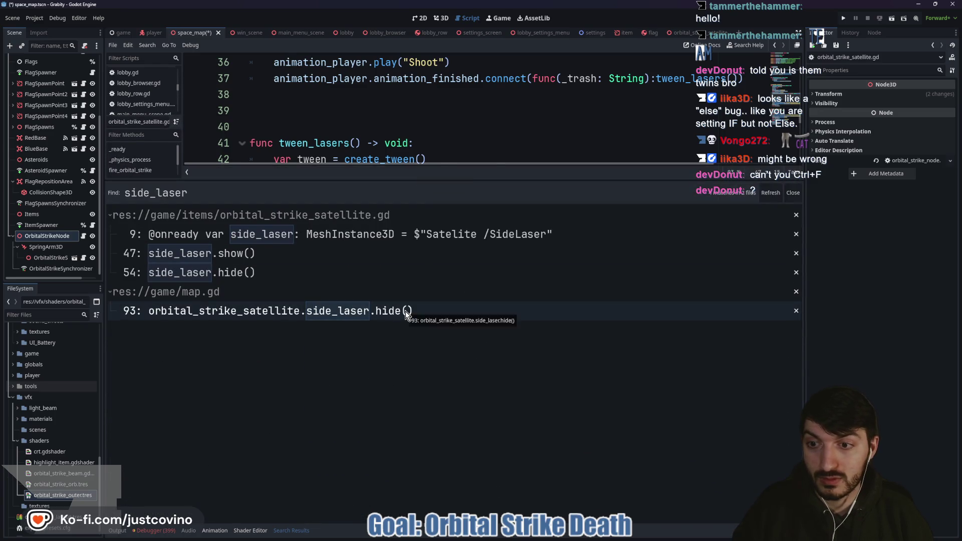
click(405, 311)
drag(482, 184, 482, 299)
scroll(520, 121, up, 1)
drag(528, 143, 251, 143)
key(BackSpace)
key(BackSpace)
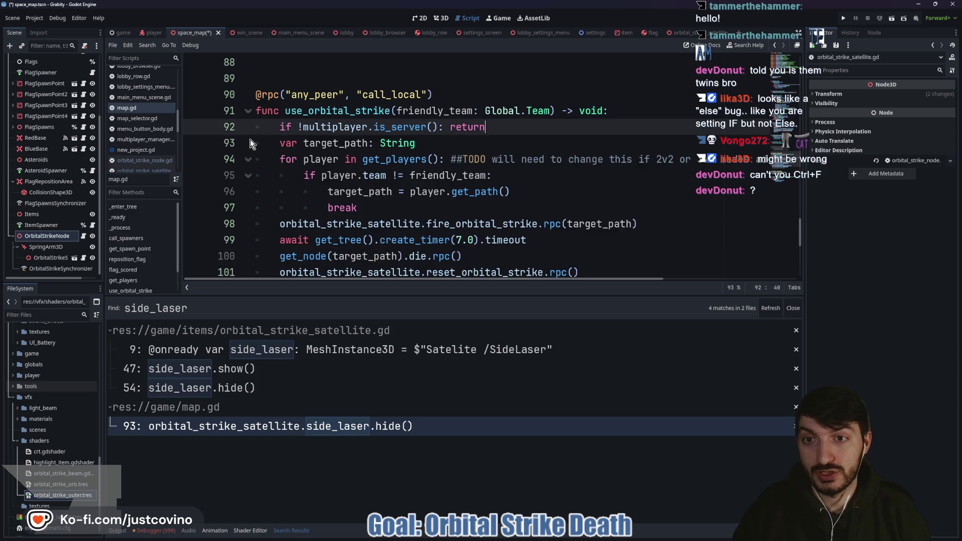
scroll(400, 178, down, 1)
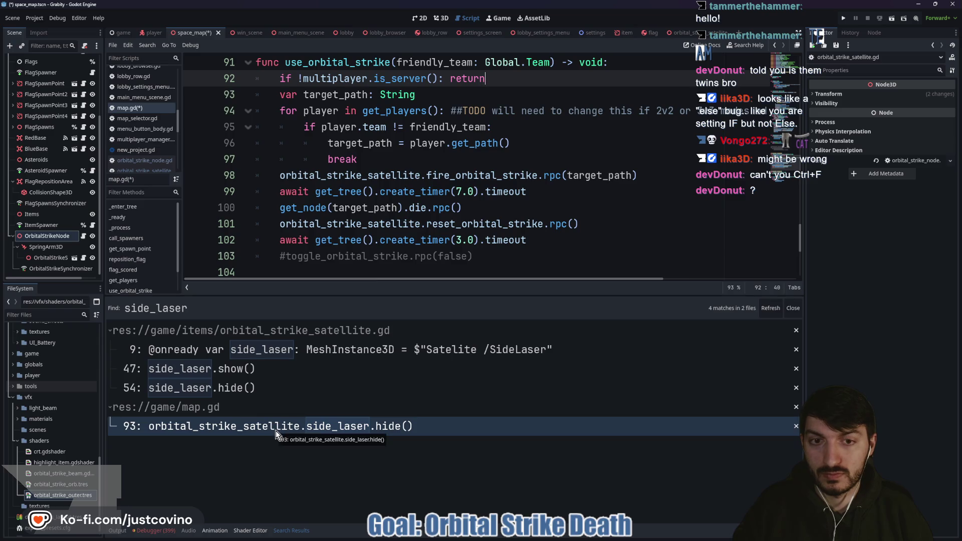
Step: Comment out map.gd's 3-second wait with Ctrl+K and return to the satellite script's side_laser.show()
click(545, 241)
key(ctrl+shift+Left)
key(shift+Home)
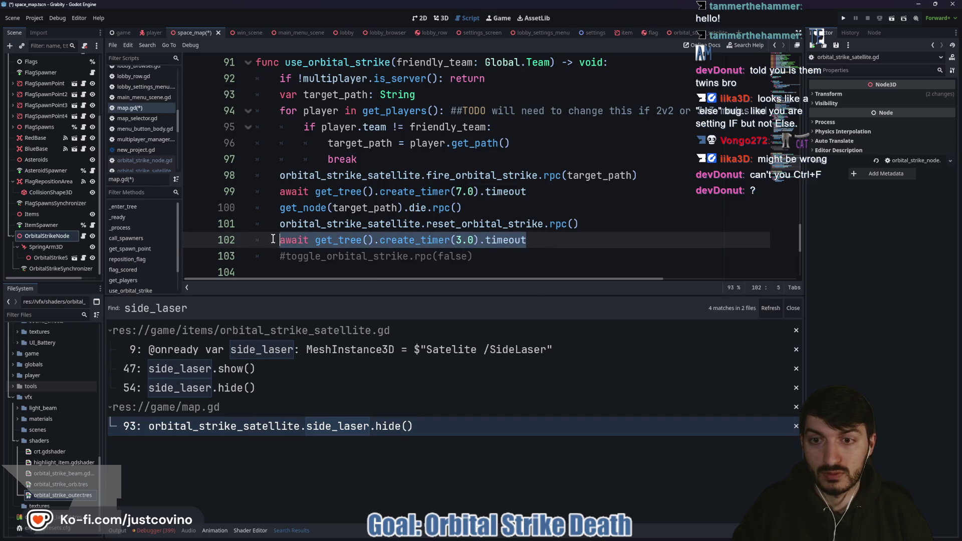
key(Left)
key(ctrl+k)
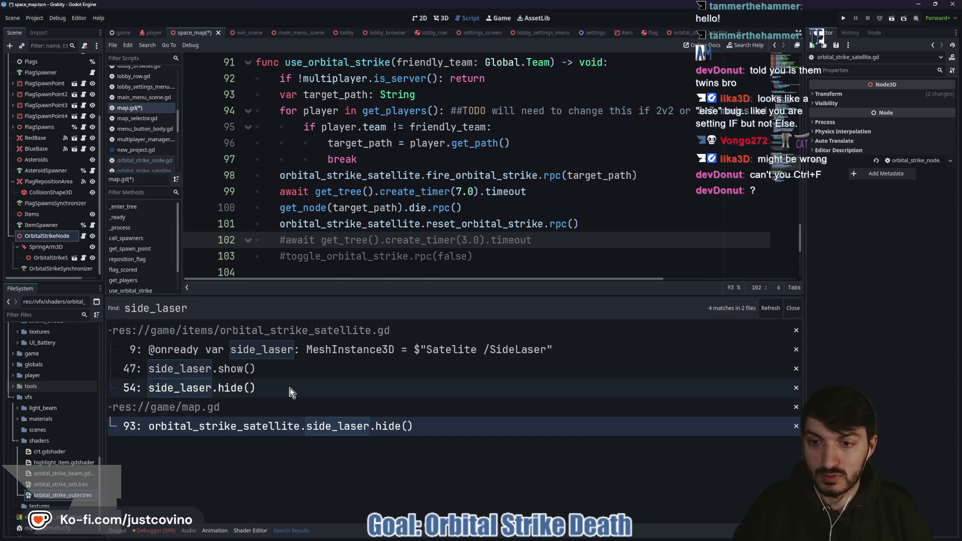
click(270, 375)
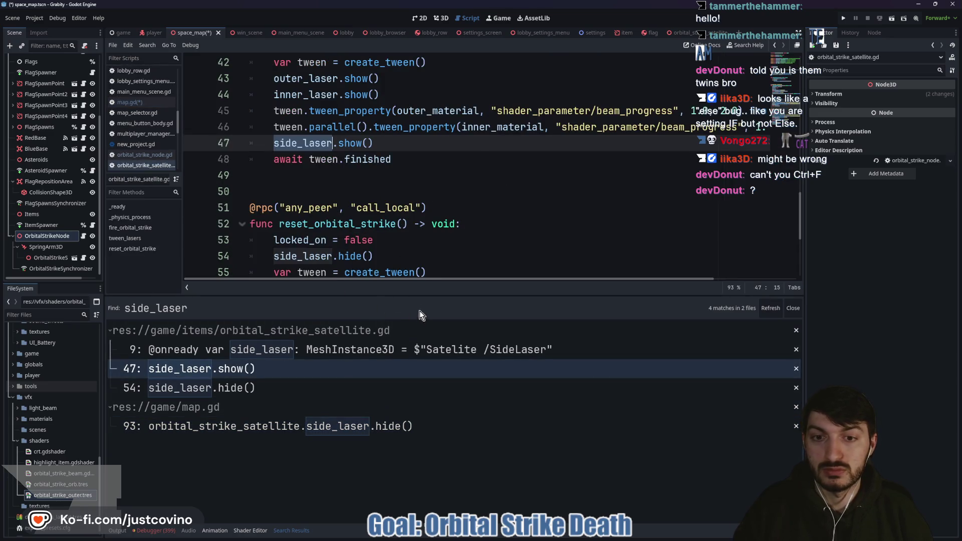
drag(419, 297, 420, 437)
scroll(394, 152, up, 3)
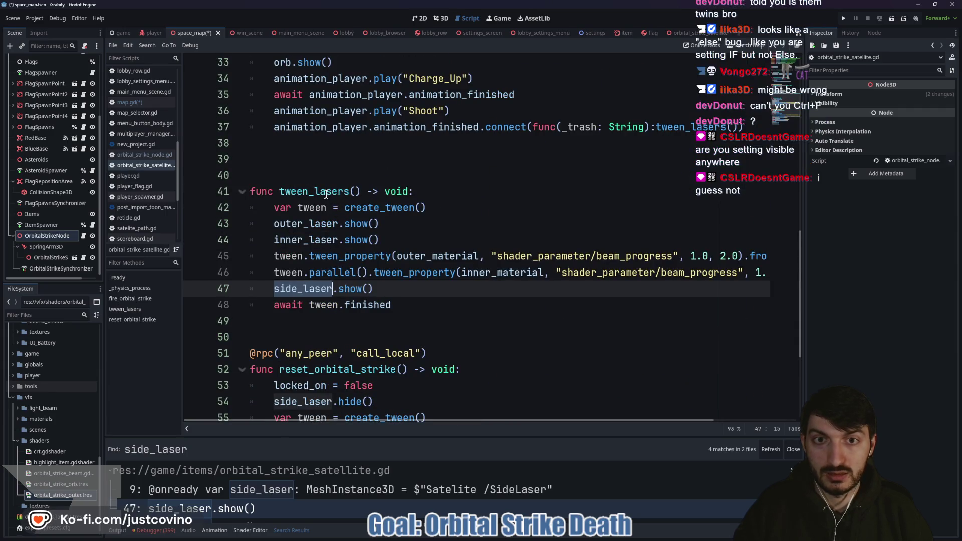
Step: Split the animation_finished lambda so tween_lasers() and the closing parenthesis sit on separate lines
click(451, 128)
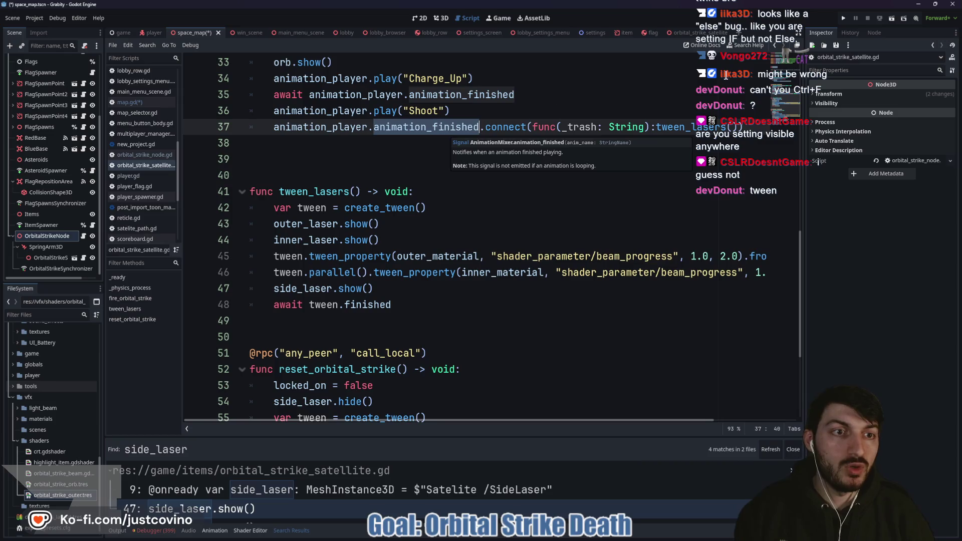
click(656, 127)
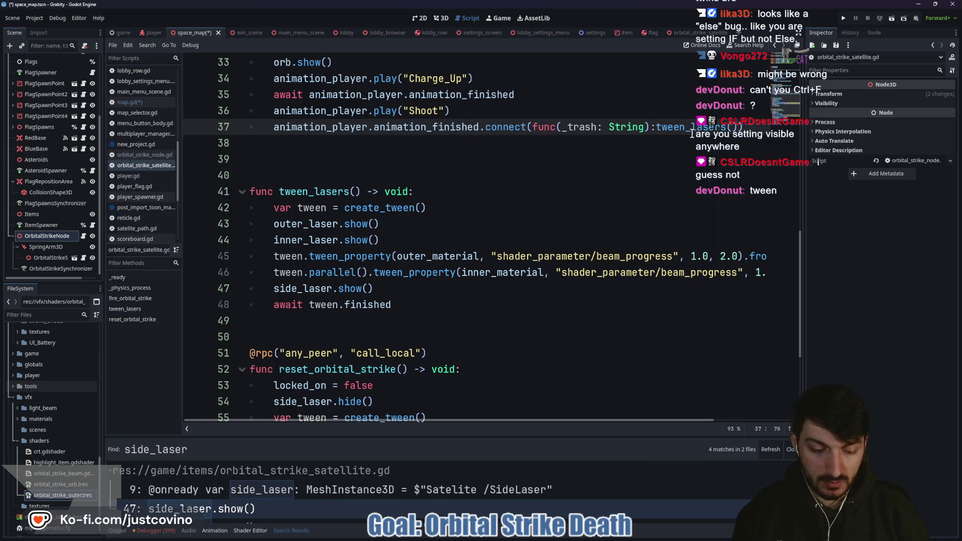
key(Return)
key(End)
key(Left)
key(Return)
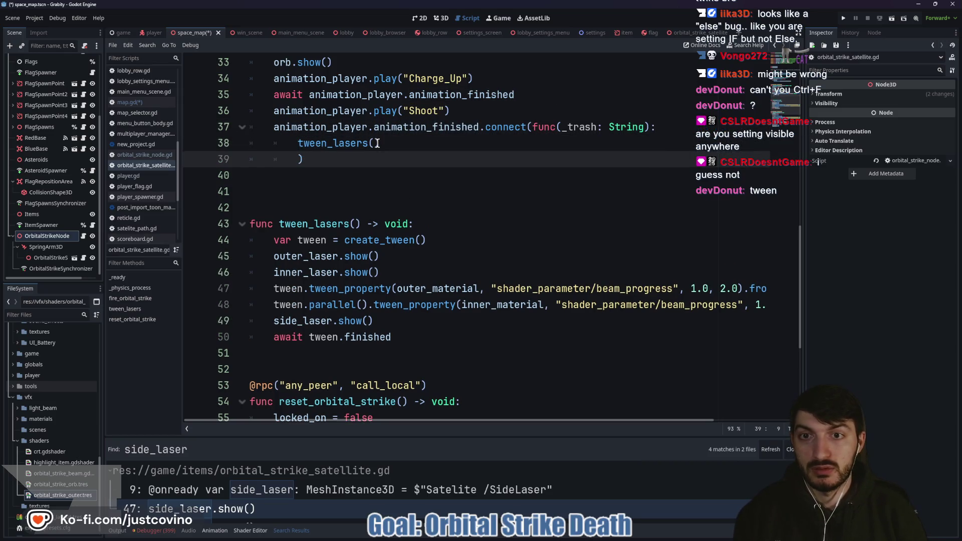
key(Return)
Step: Add animation_player.animation_finished.disconnect() under tween_lasers() using autocomplete
text(print()
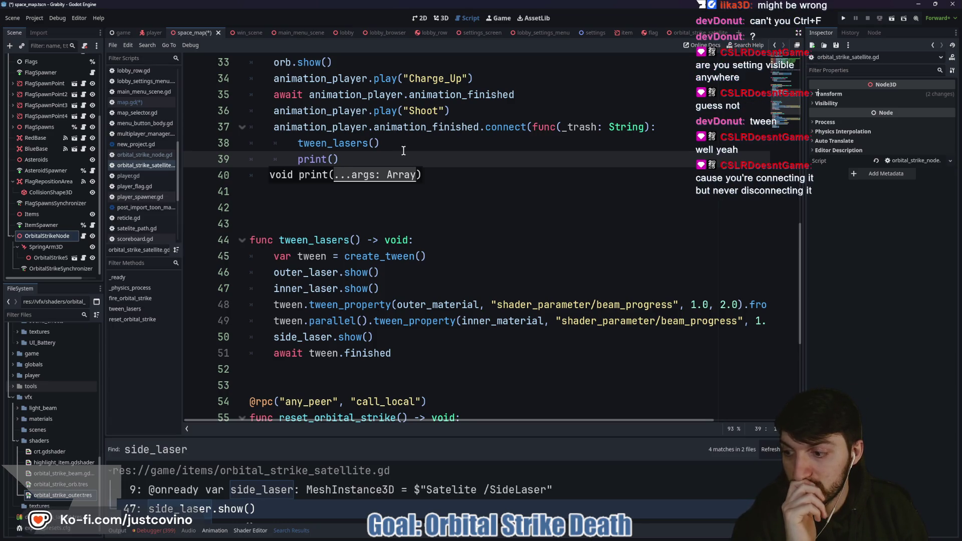
click(367, 159)
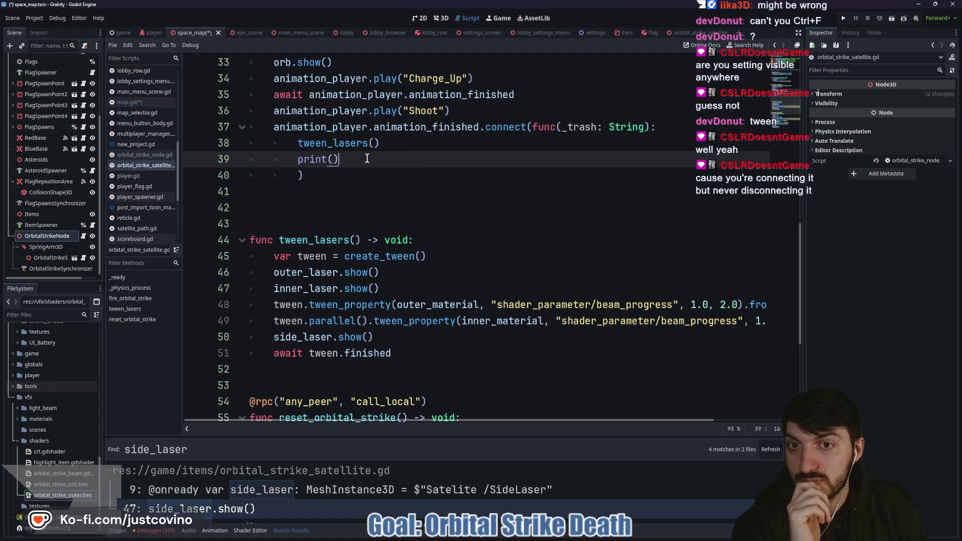
key(shift+Home)
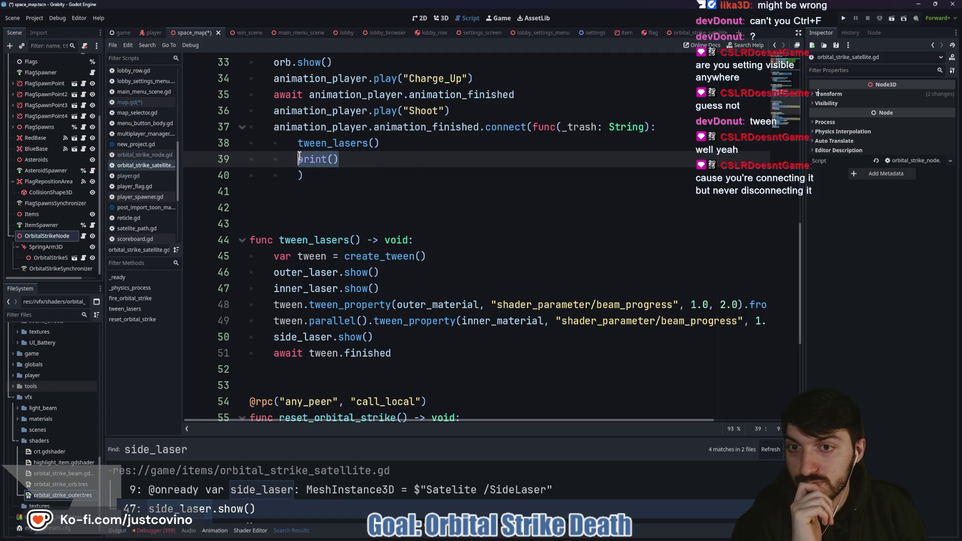
key(BackSpace)
text(a)
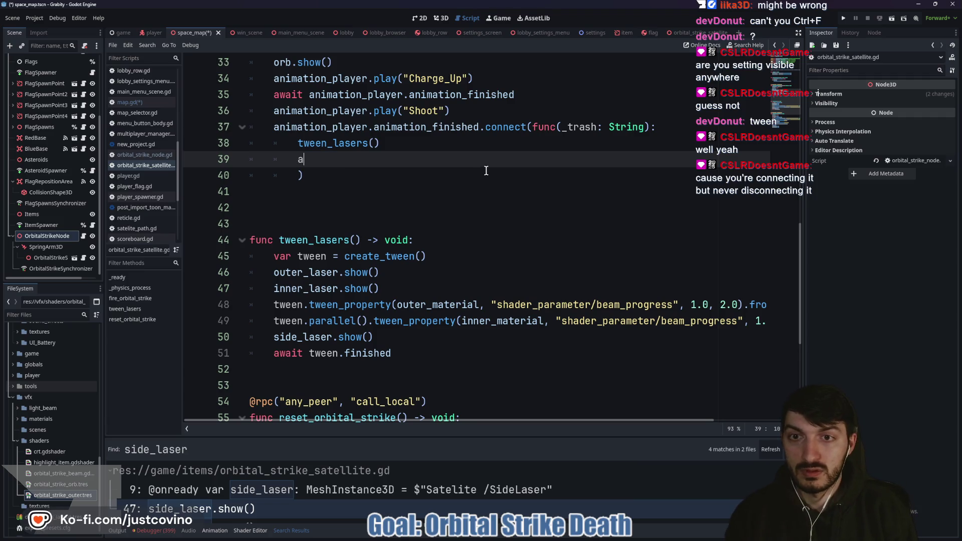
text(nim)
key(BackSpace)
key(BackSpace)
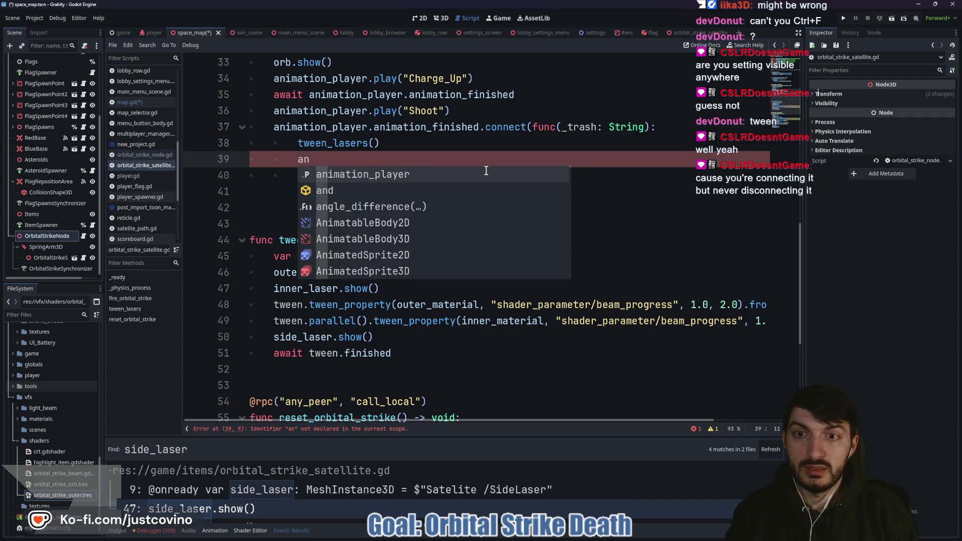
key(Return)
text(.anim)
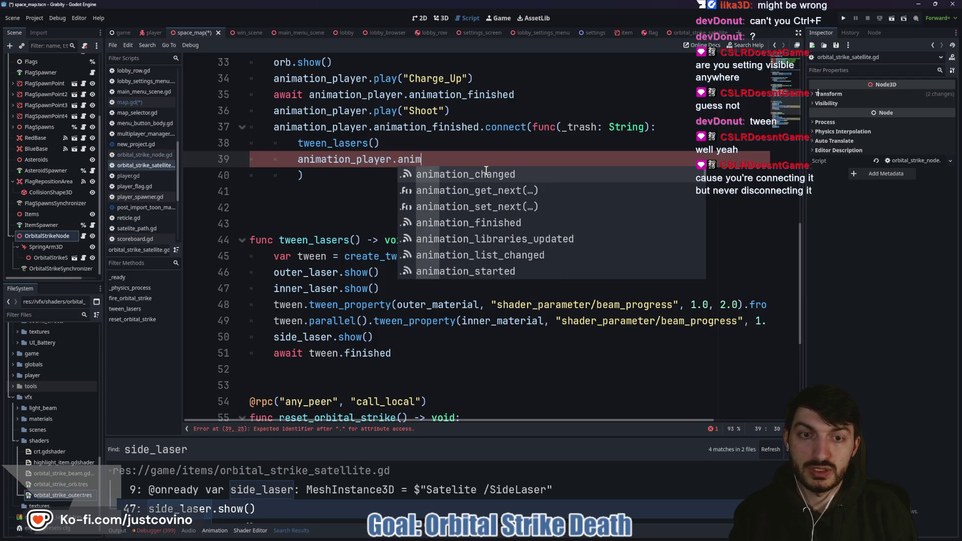
key(Down)
key(Down)
key(Down)
key(Return)
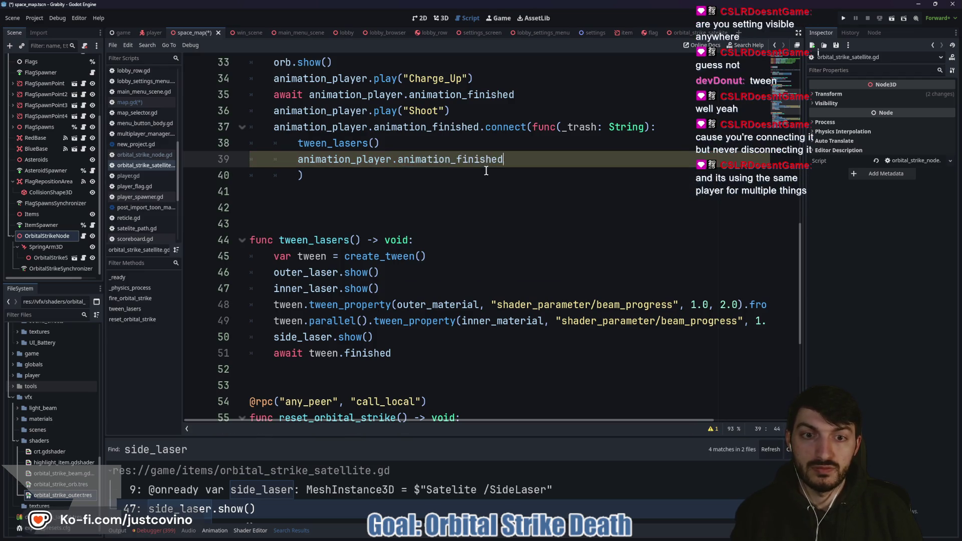
text(.di)
key(Return)
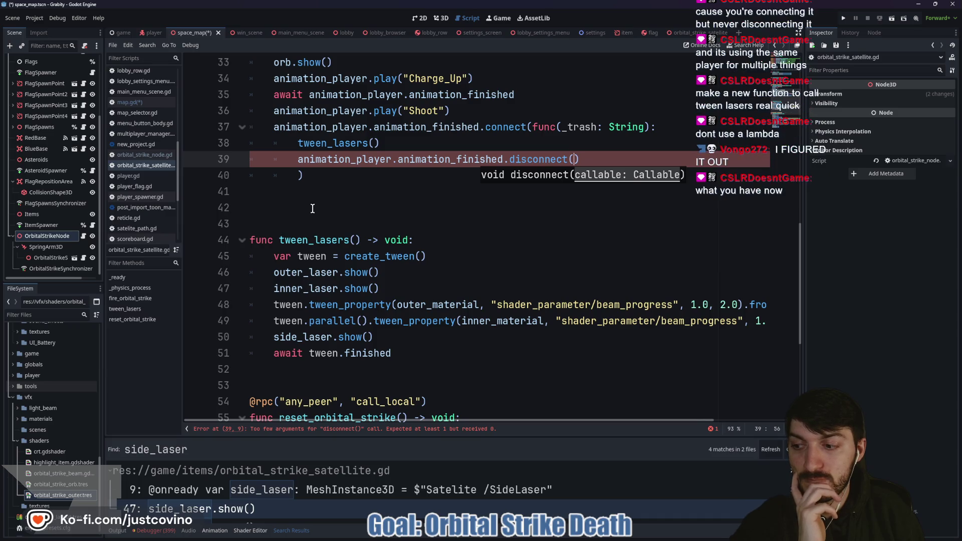
Step: Inspect the lambda's _trash parameter and the new disconnect line
click(595, 128)
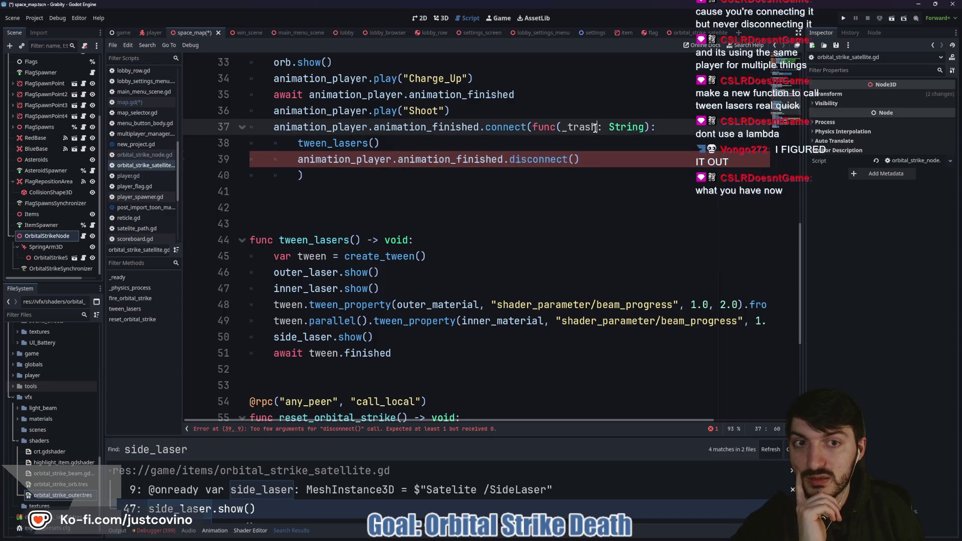
drag(605, 163, 270, 154)
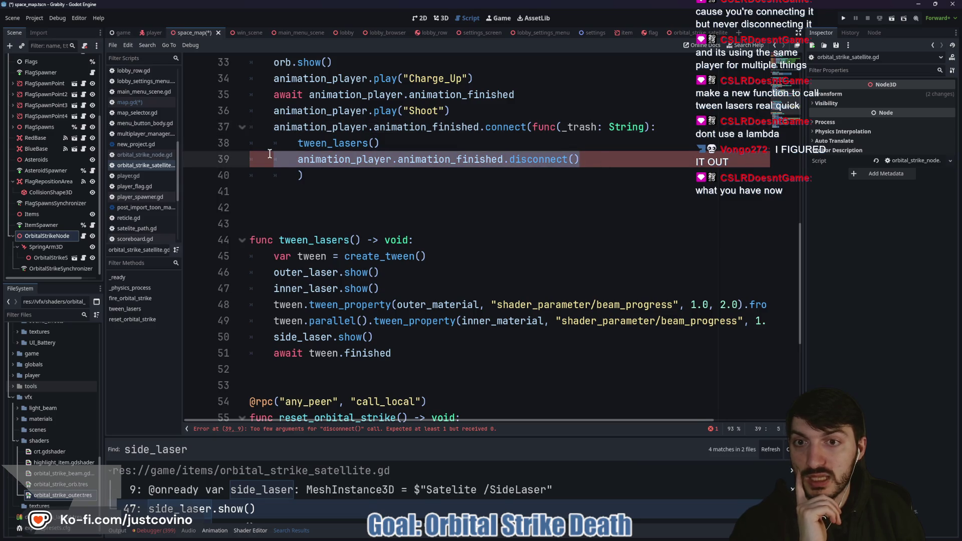
double_click(584, 125)
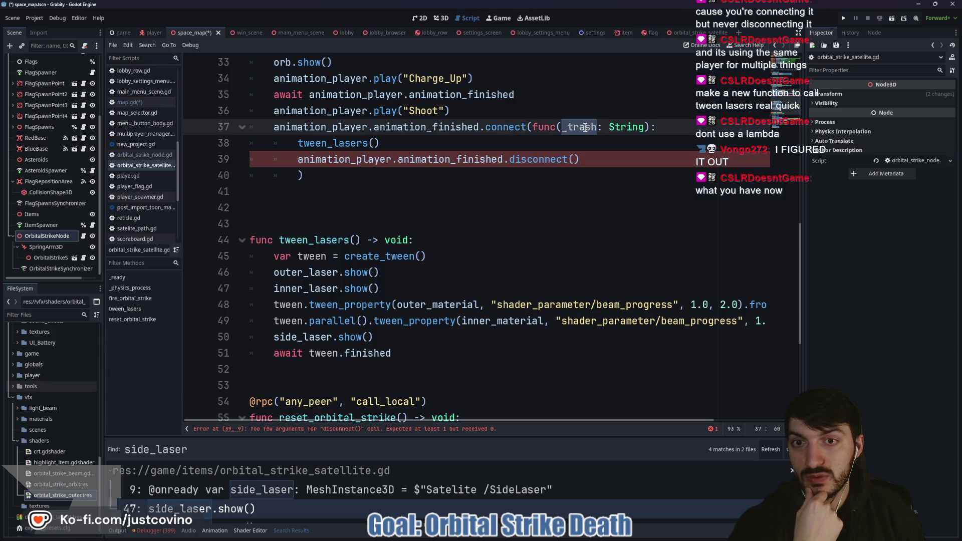
click(669, 129)
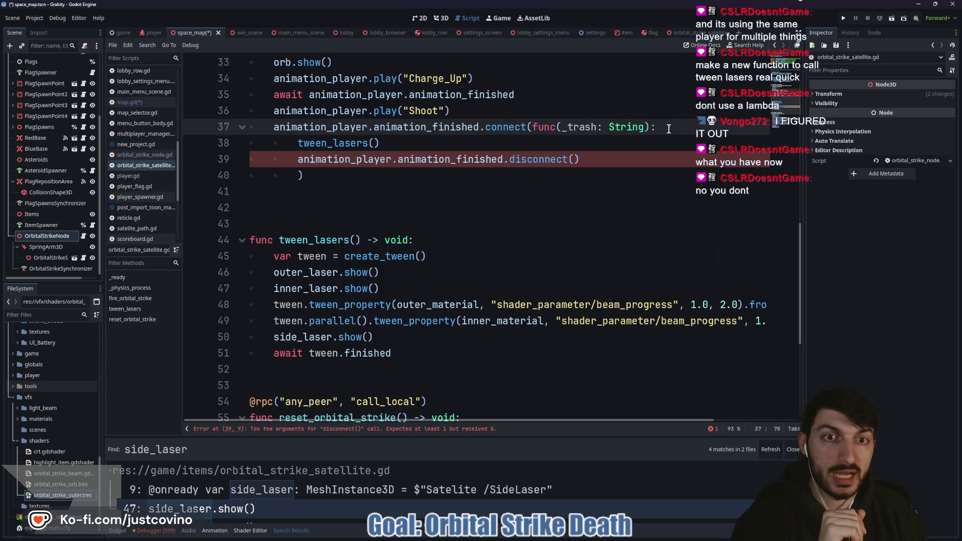
drag(620, 157, 225, 160)
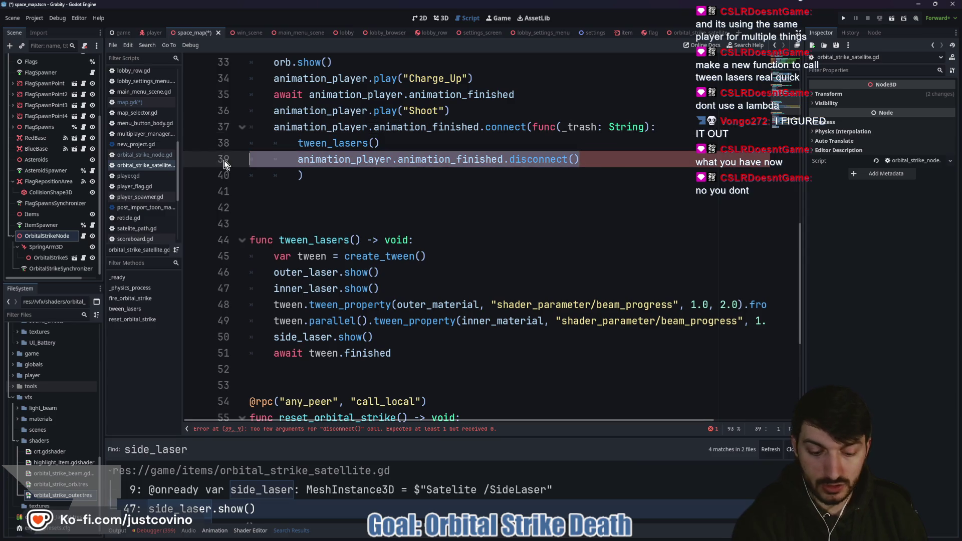
key(BackSpace)
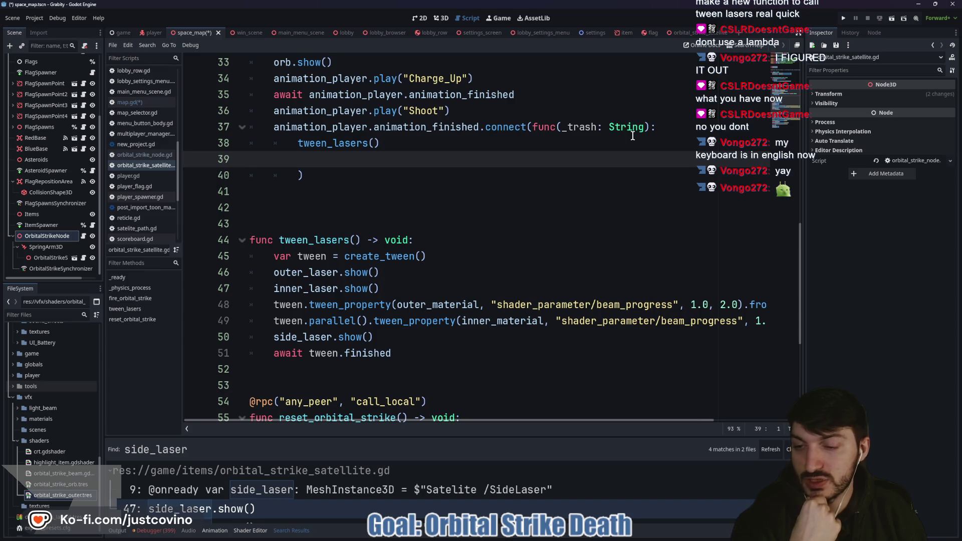
click(663, 128)
click(538, 114)
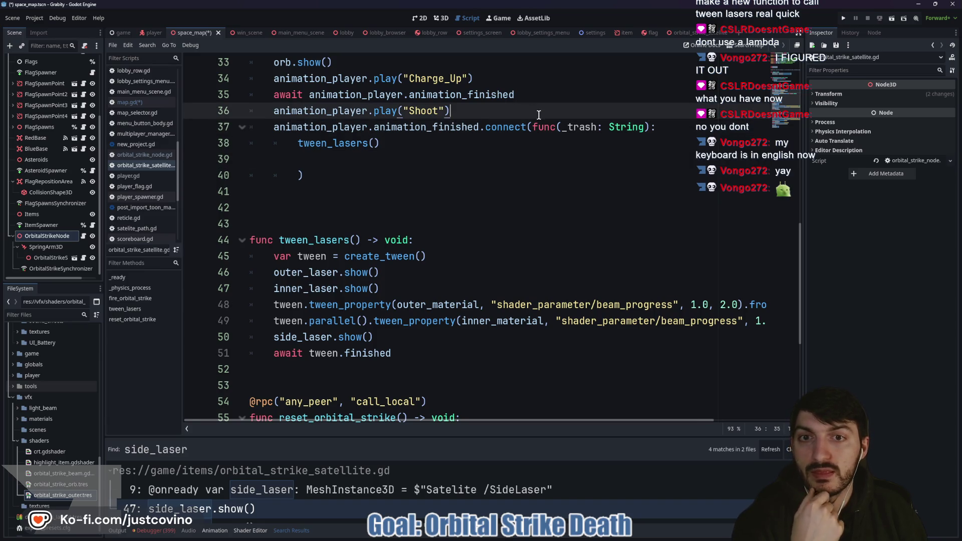
key(Return)
text(await)
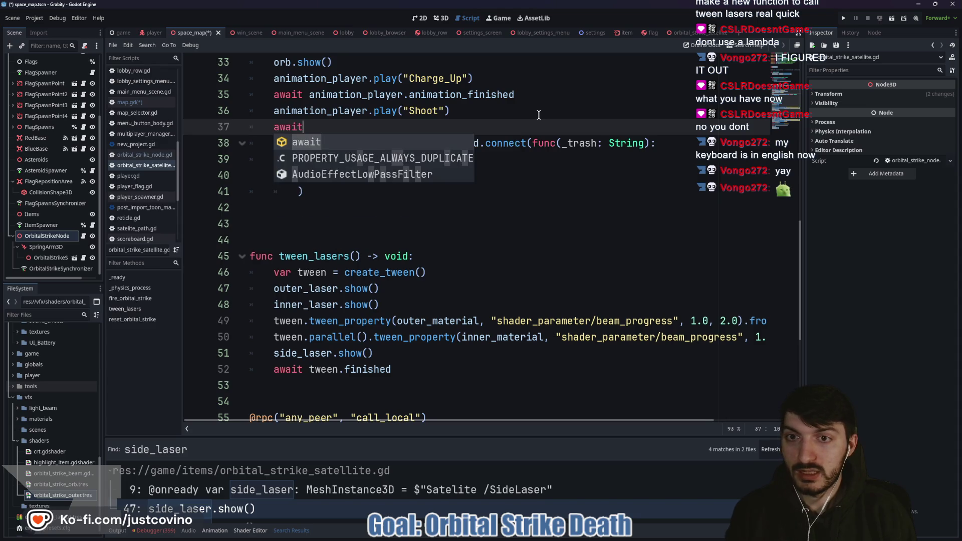
text( get_tr)
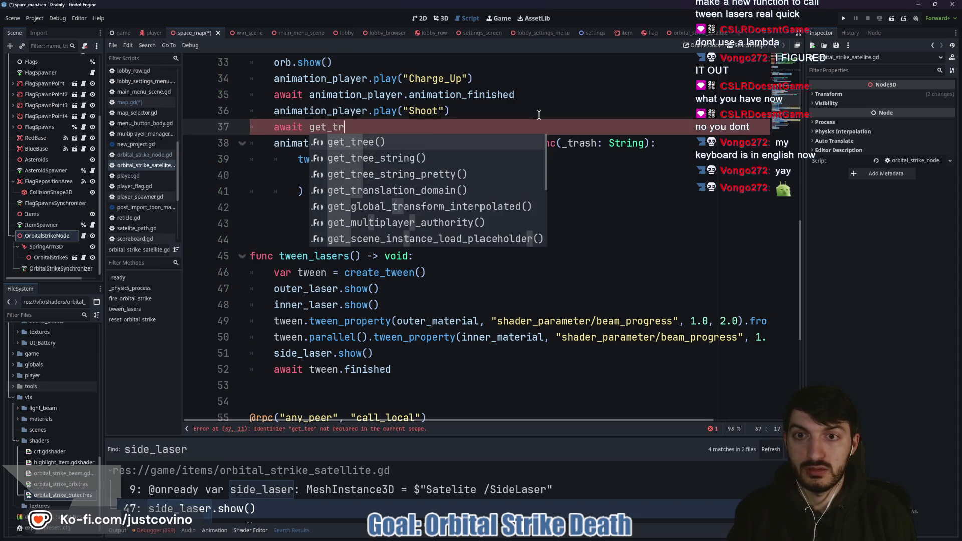
text(ee().crea)
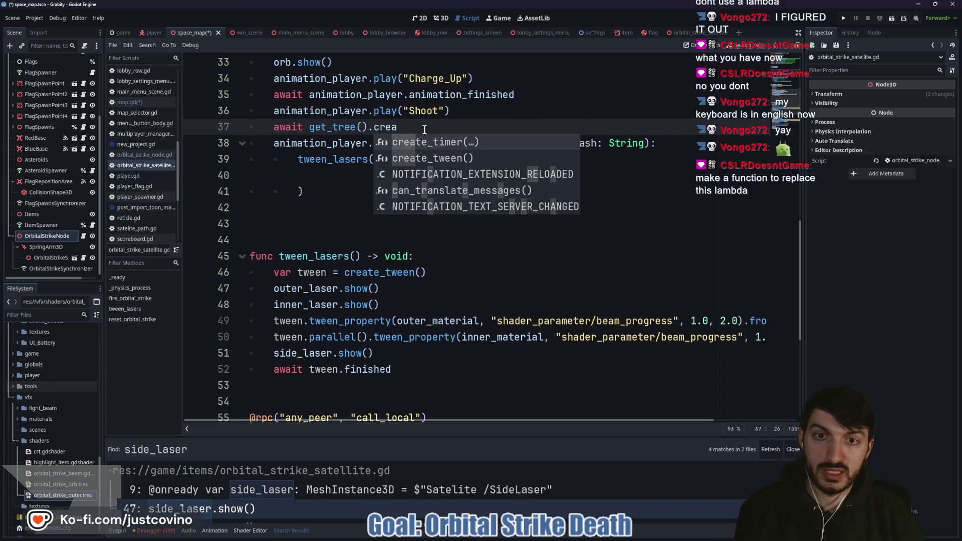
drag(503, 126, 265, 129)
key(BackSpace)
key(BackSpace)
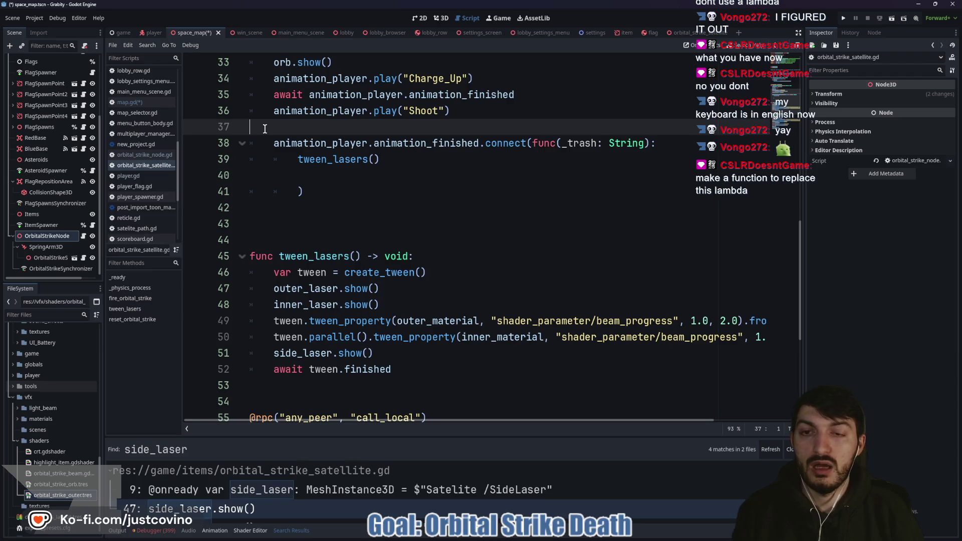
key(BackSpace)
click(356, 239)
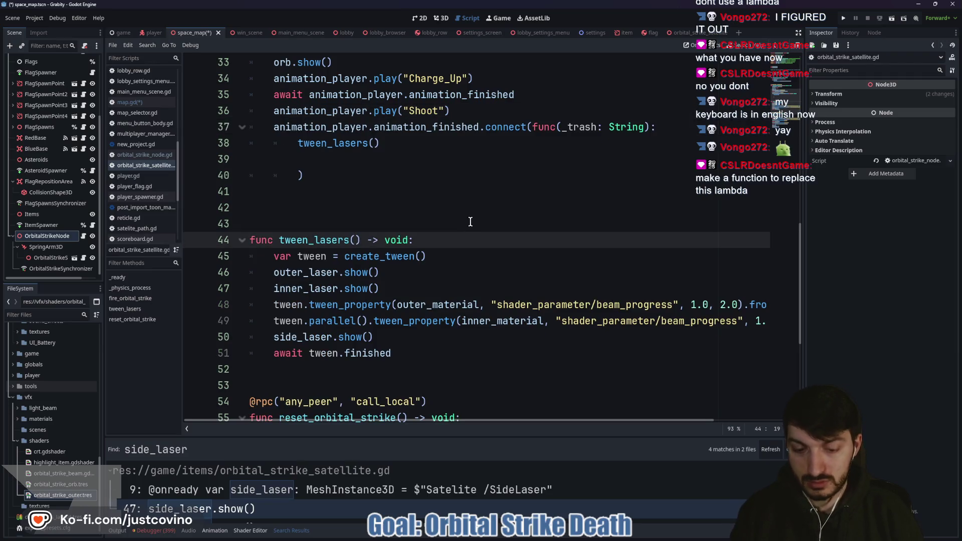
Step: Give tween_lasers a _trash: String parameter and an early return when _trash == "Shoot"
text(_trash:)
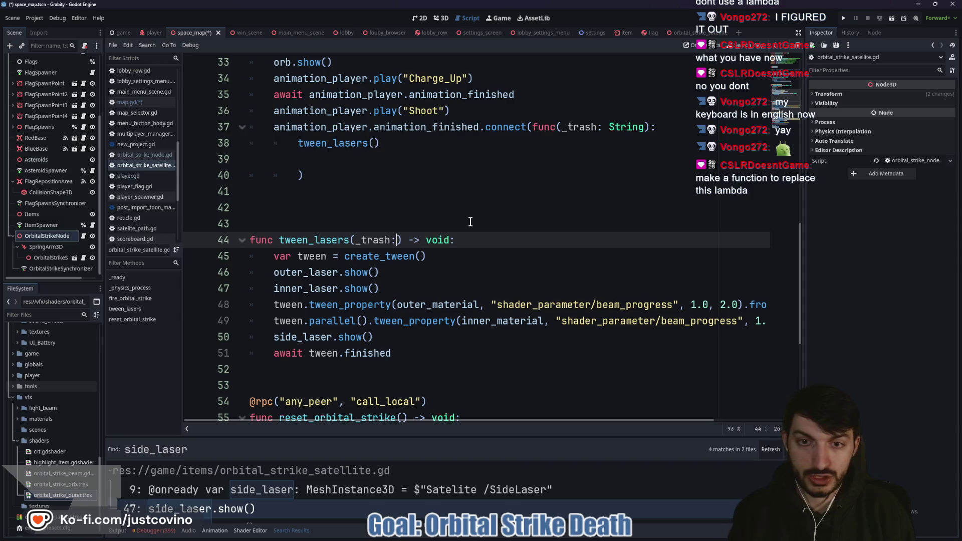
text( string)
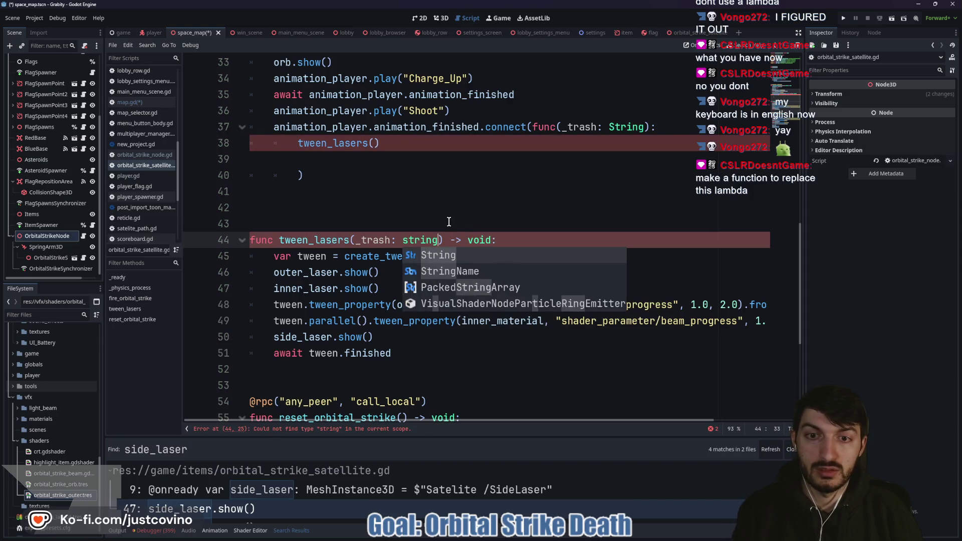
double_click(420, 239)
text(String)
click(531, 244)
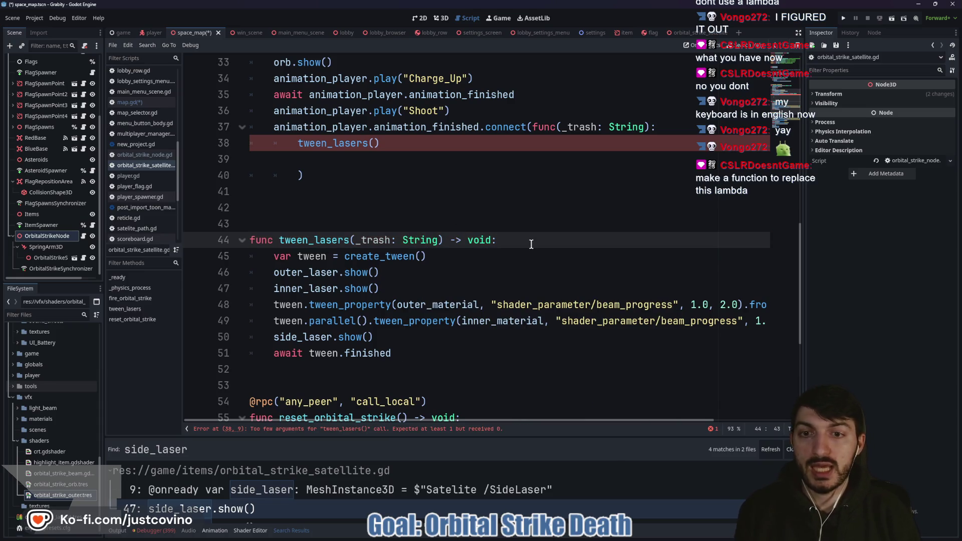
key(Return)
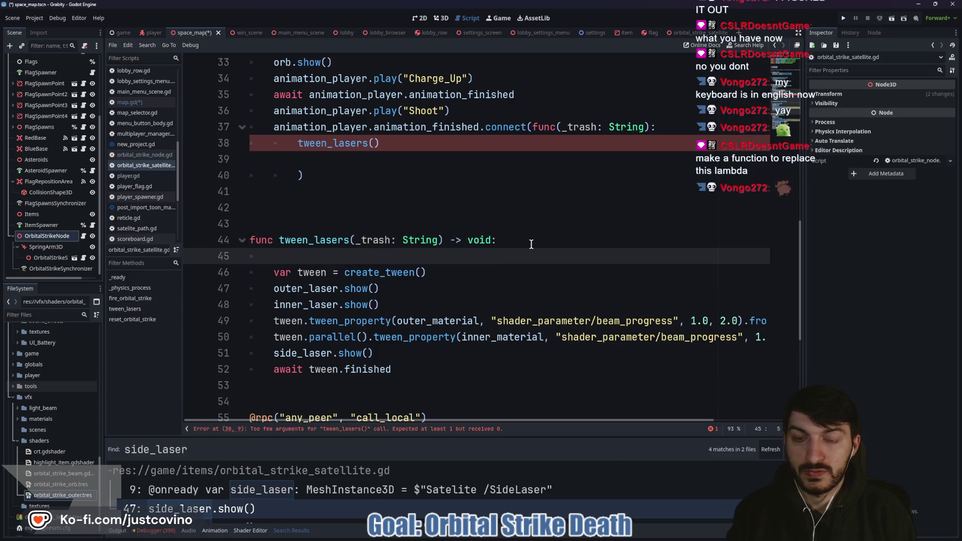
text(if_trash =)
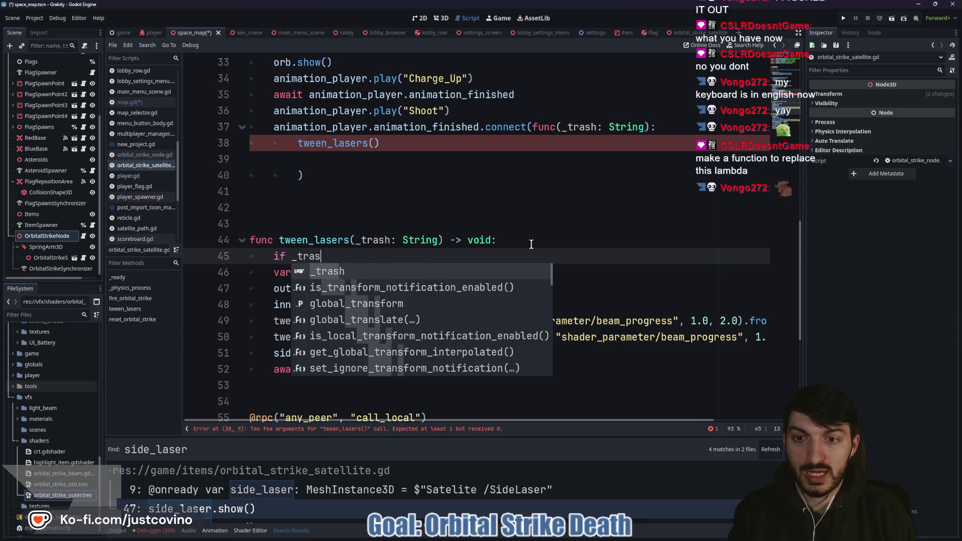
text(= ")
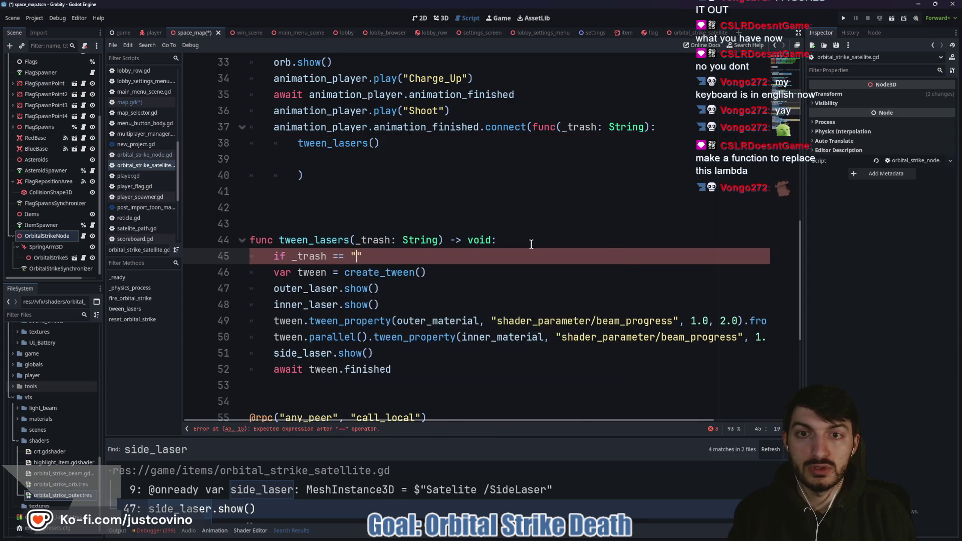
text(Shoot": r)
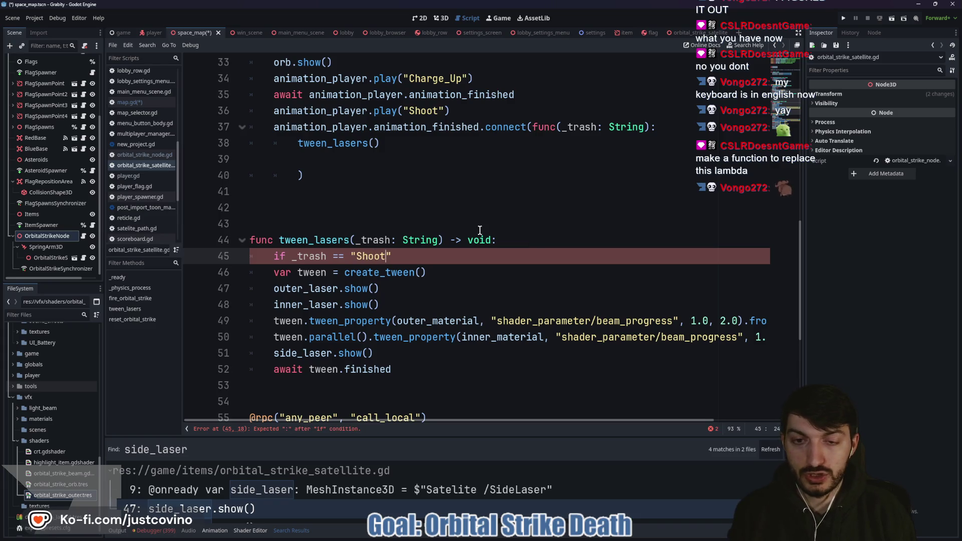
text(eturn)
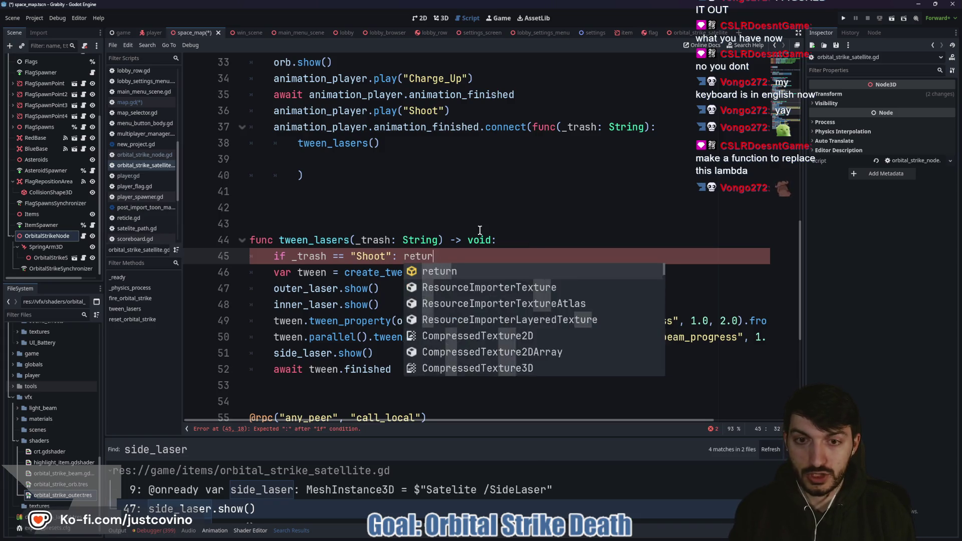
Step: Replace the lambda with connect(tween_lasers) and save the script
mouse_move(308, 176)
mouse_down()
mouse_move(271, 129)
mouse_move(580, 120)
mouse_move(534, 126)
mouse_up()
key(BackSpace)
text(tween_)
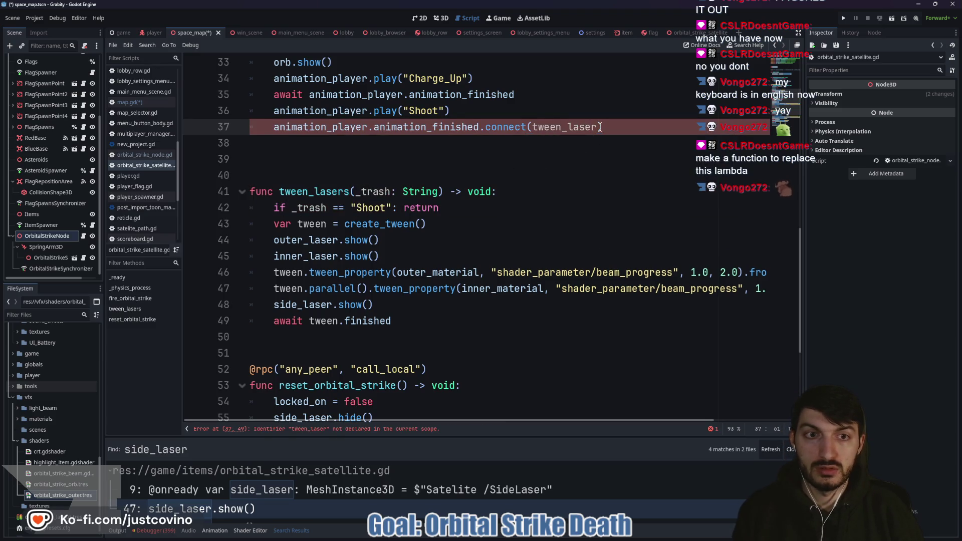
text(s)
click(461, 160)
key(ctrl+s)
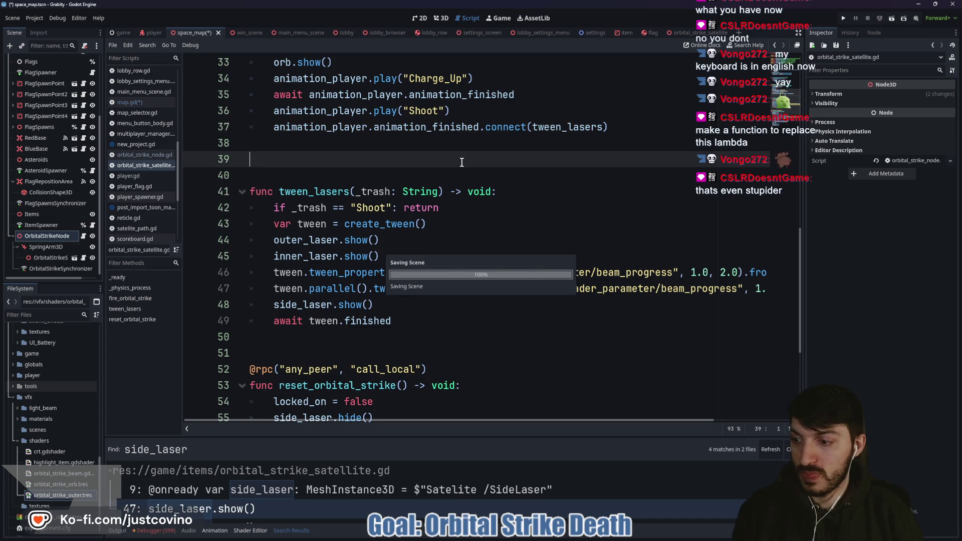
key(BackSpace)
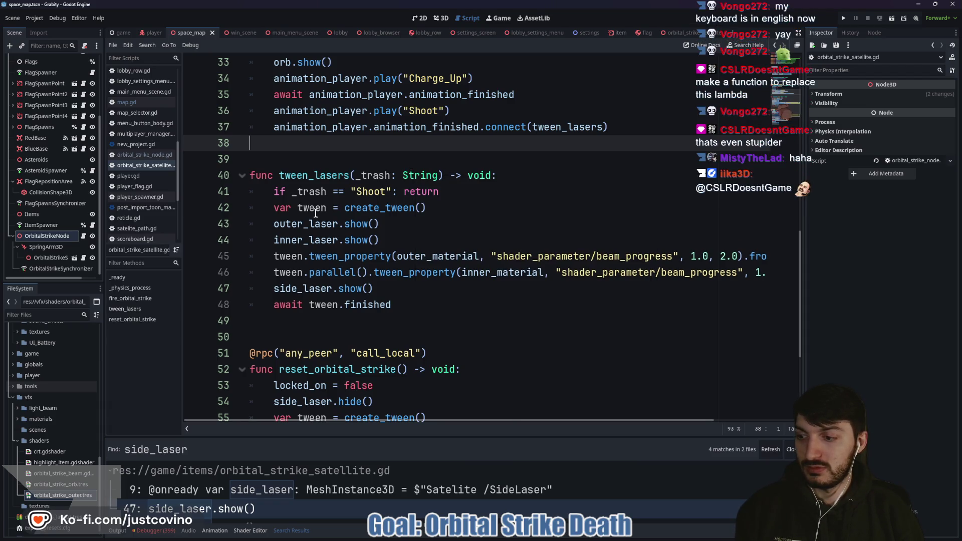
scroll(436, 217, down, 3)
scroll(476, 215, up, 3)
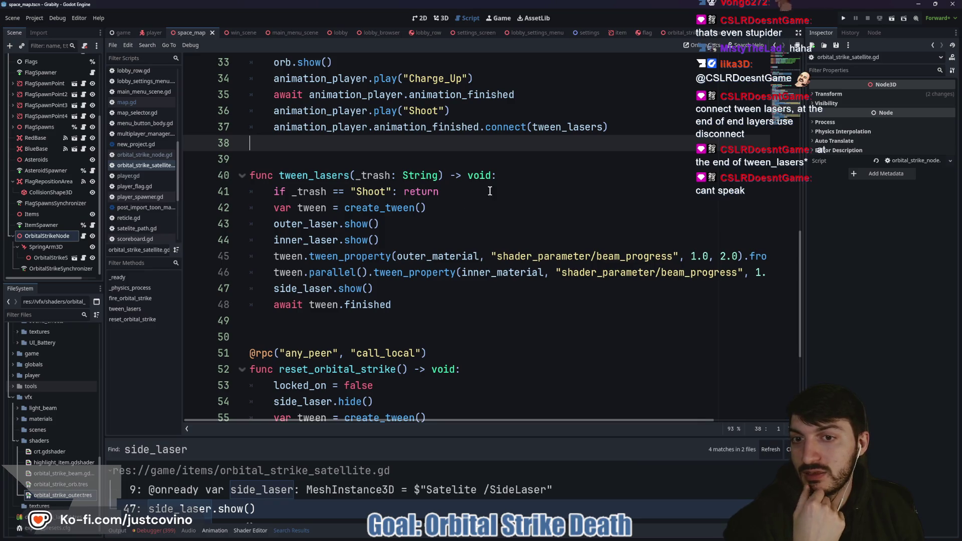
drag(459, 193, 231, 188)
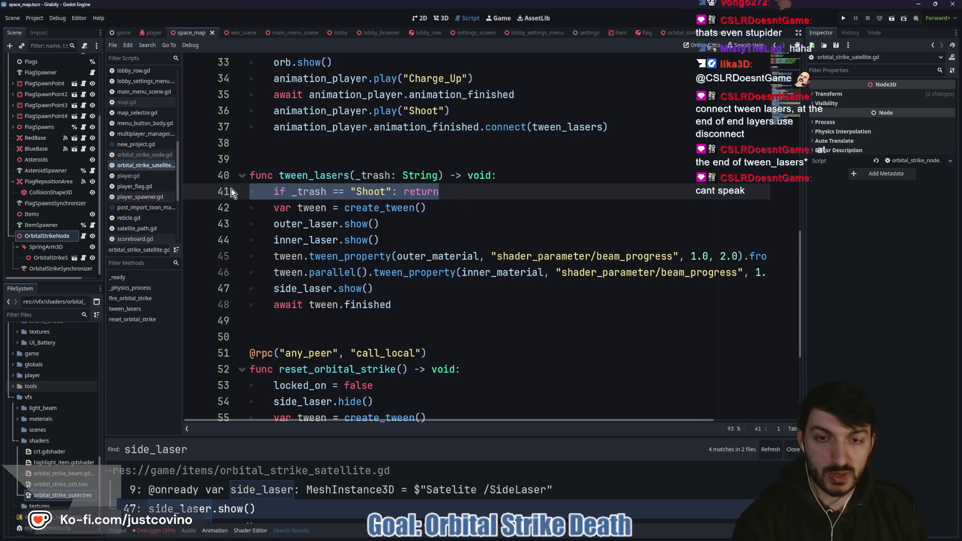
Step: Remove the "Shoot" early-return check and the await tween.finished line, adding a line after side_laser.show()
key(BackSpace)
key(BackSpace)
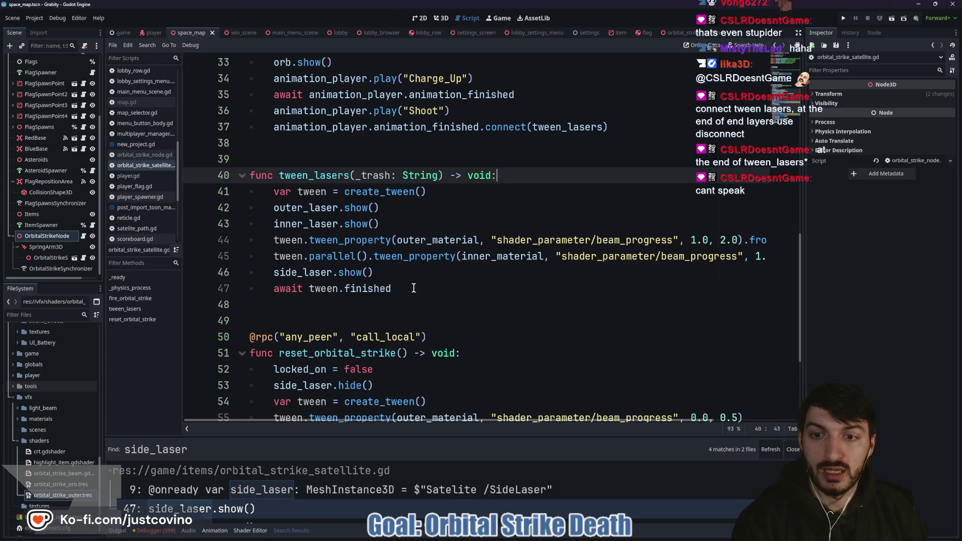
click(407, 277)
key(Return)
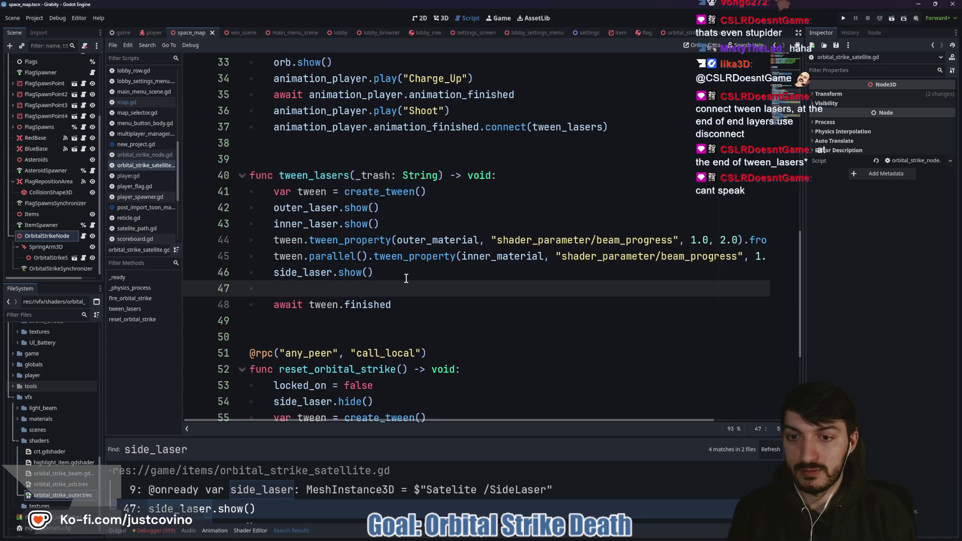
drag(393, 305, 238, 302)
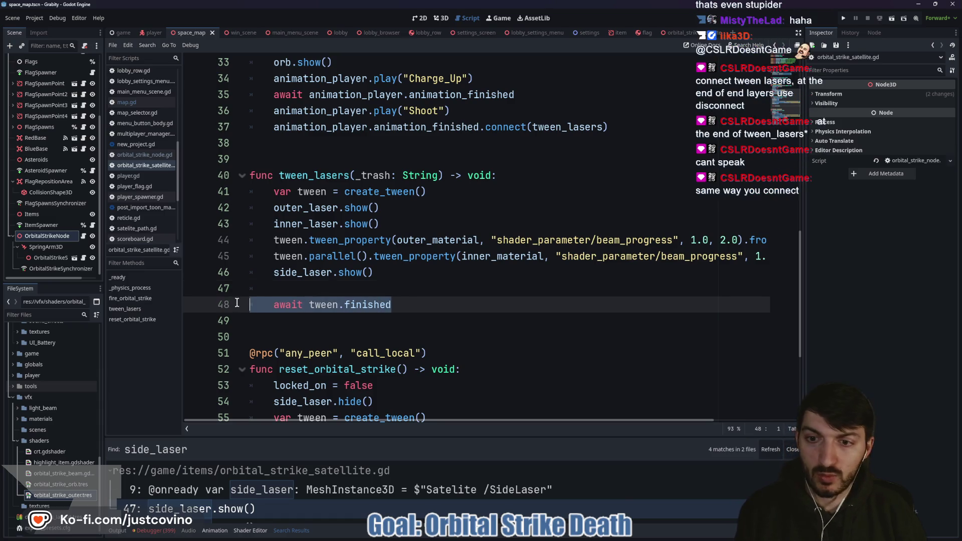
key(BackSpace)
click(293, 289)
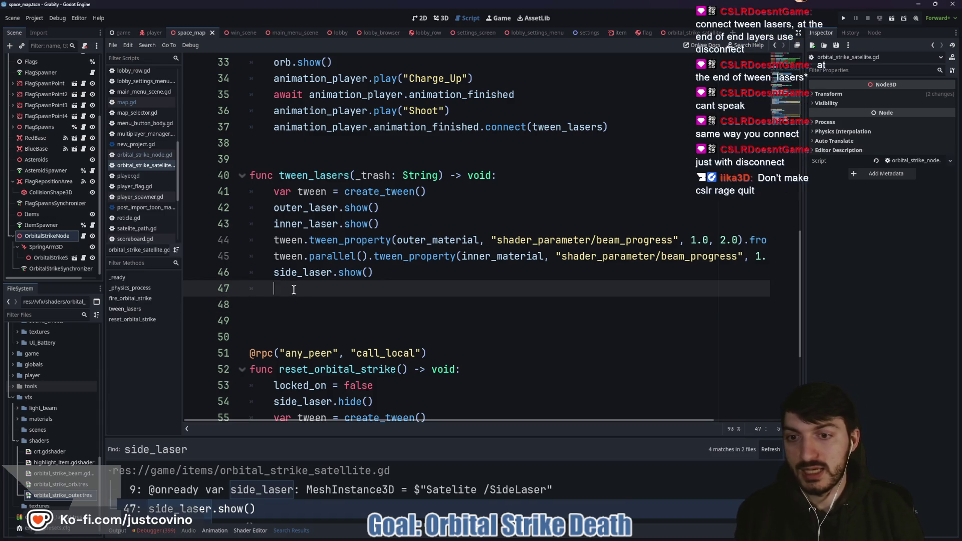
Step: End tween_lasers with animation_player.animation_finished.disconnect(tween_lasers)
text(anim)
key(Return)
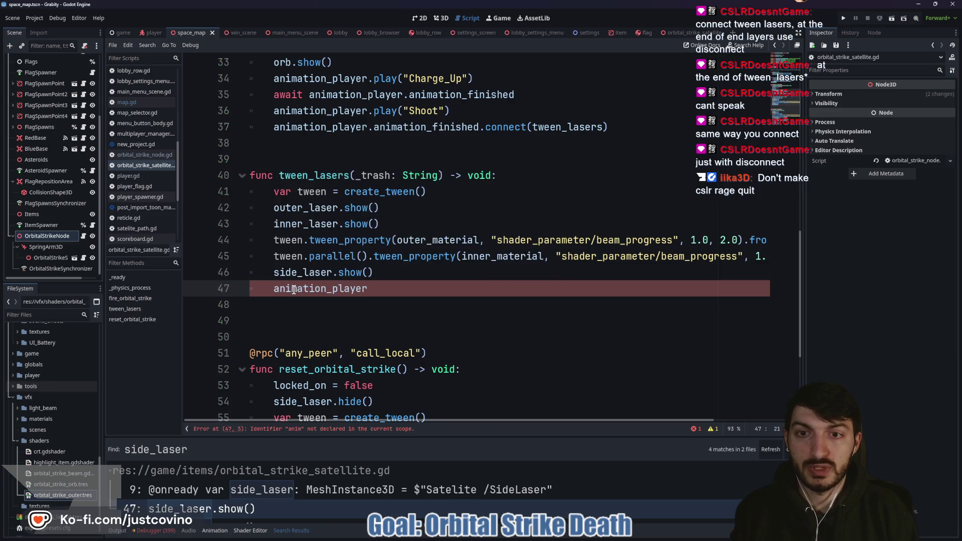
text(.anim)
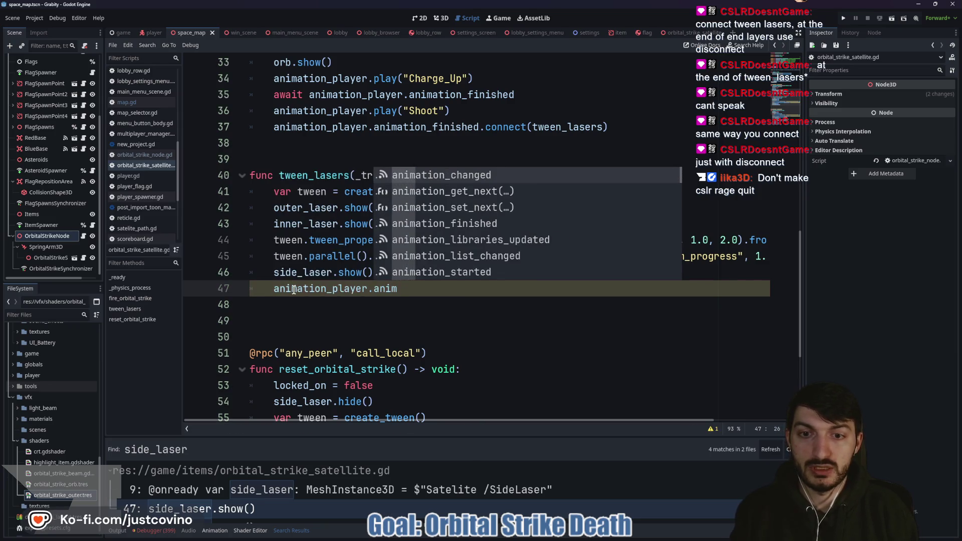
text(ation_fin)
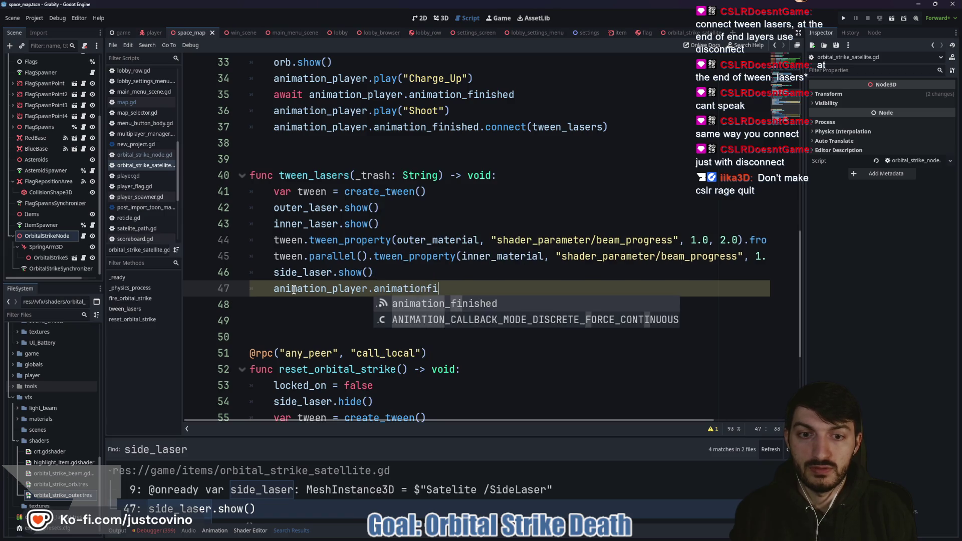
key(Return)
text(.di)
key(Return)
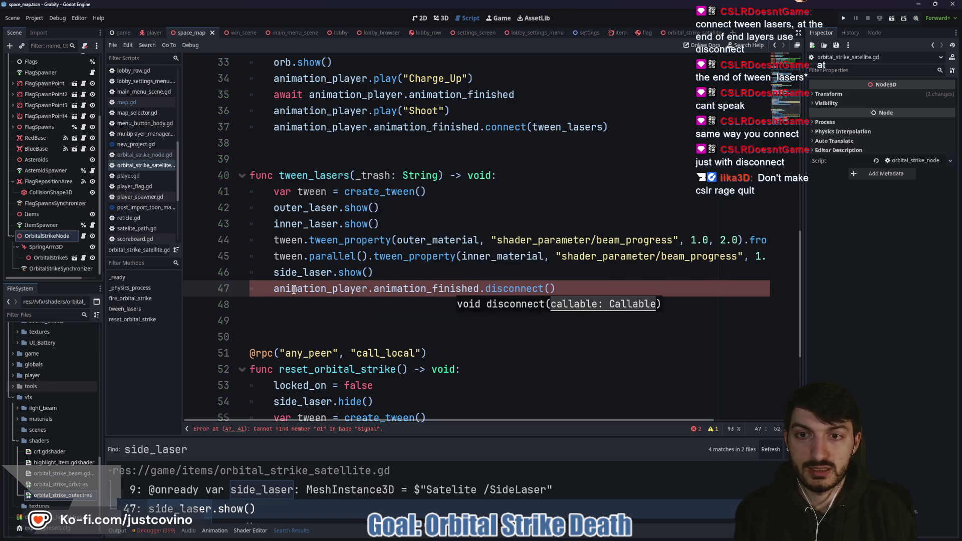
text(tween)
key(Down)
key(Return)
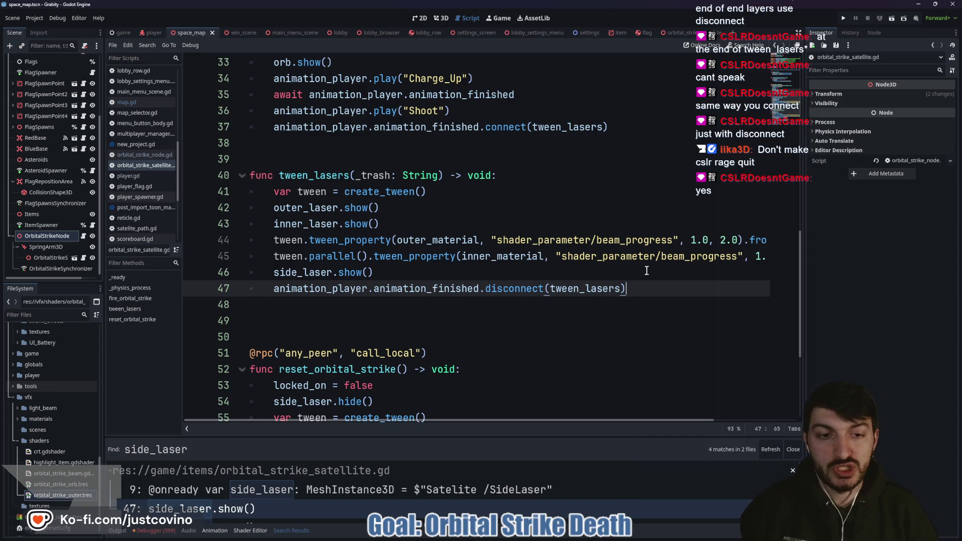
click(426, 323)
scroll(425, 325, down, 4)
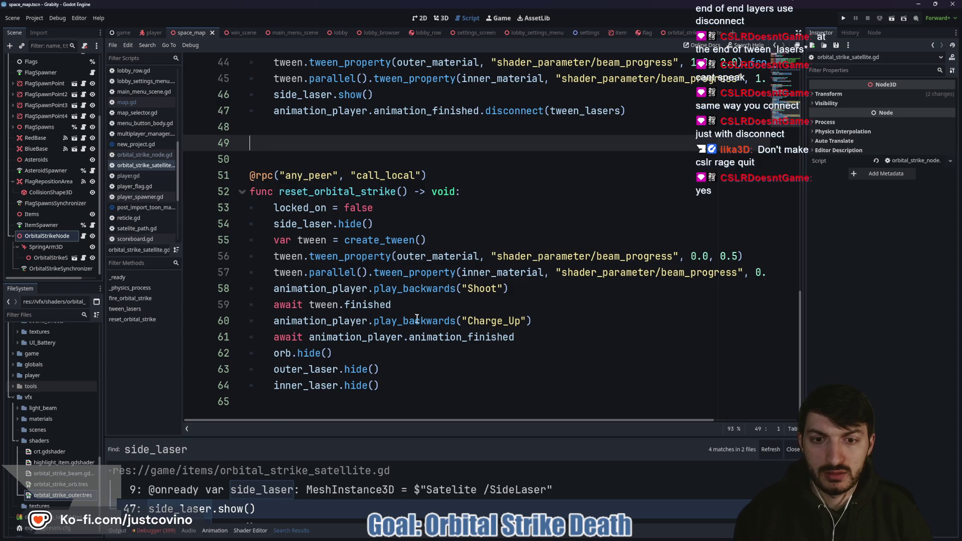
scroll(496, 341, up, 3)
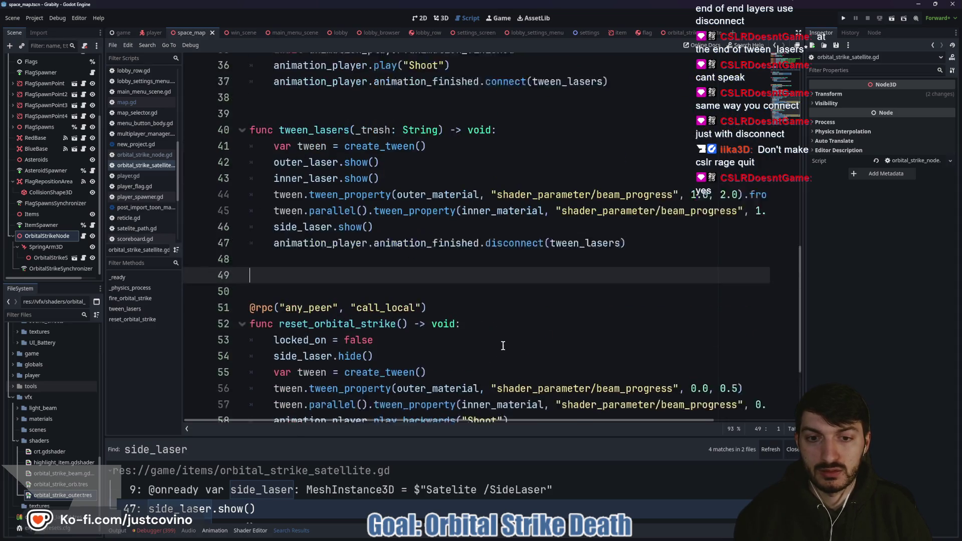
scroll(396, 288, down, 3)
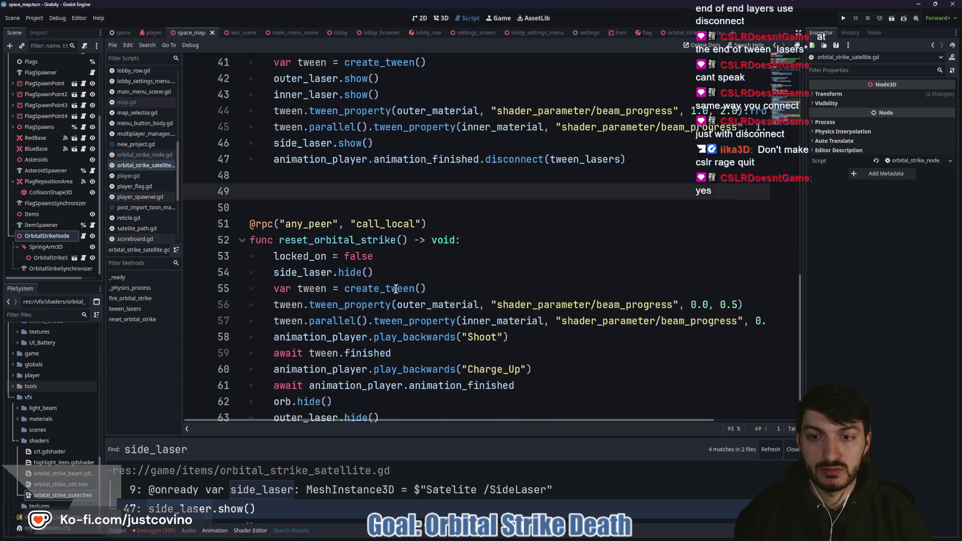
scroll(506, 333, up, 5)
scroll(501, 334, down, 1)
click(453, 326)
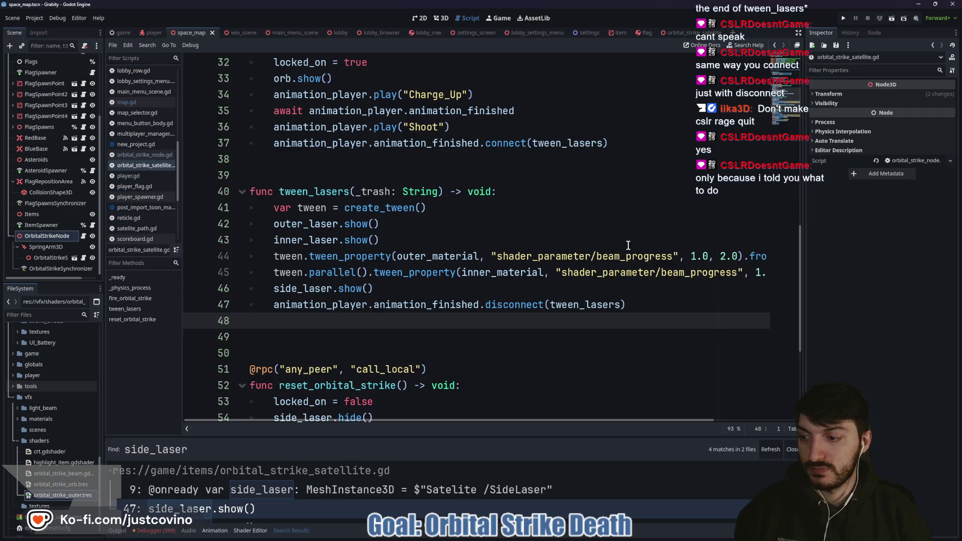
Step: Run the project in two debug instances and host a lobby in the first window
click(843, 18)
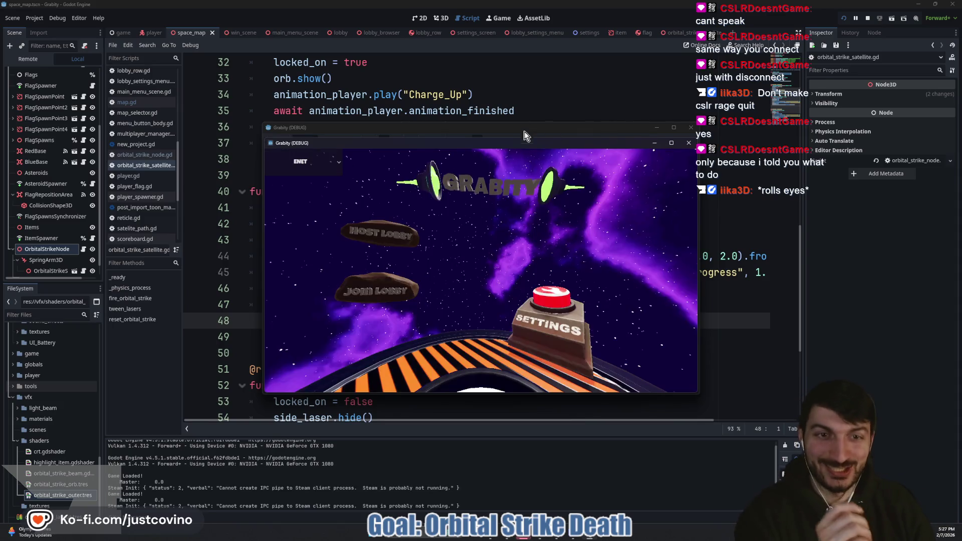
mouse_move(519, 128)
mouse_down()
mouse_move(313, 122)
mouse_move(296, 132)
mouse_up()
click(185, 224)
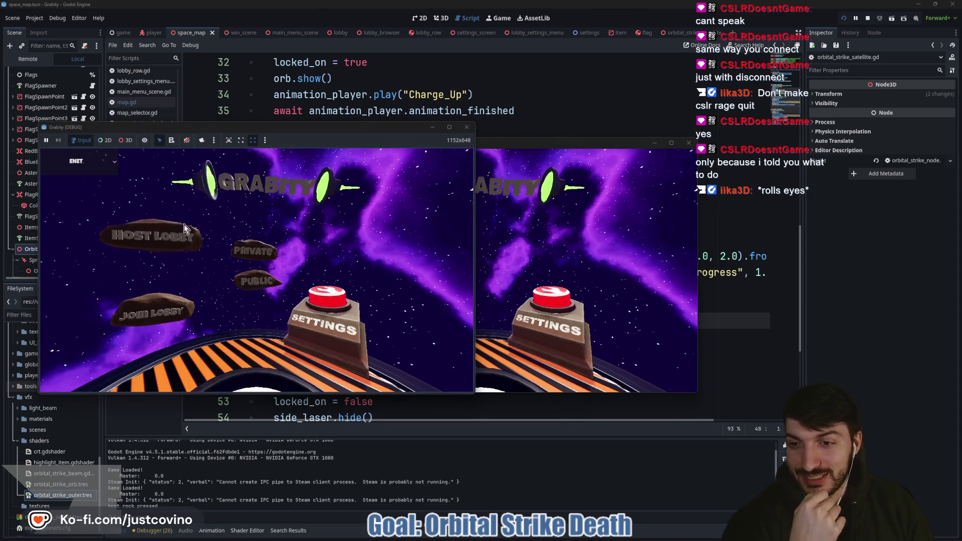
drag(502, 144, 724, 132)
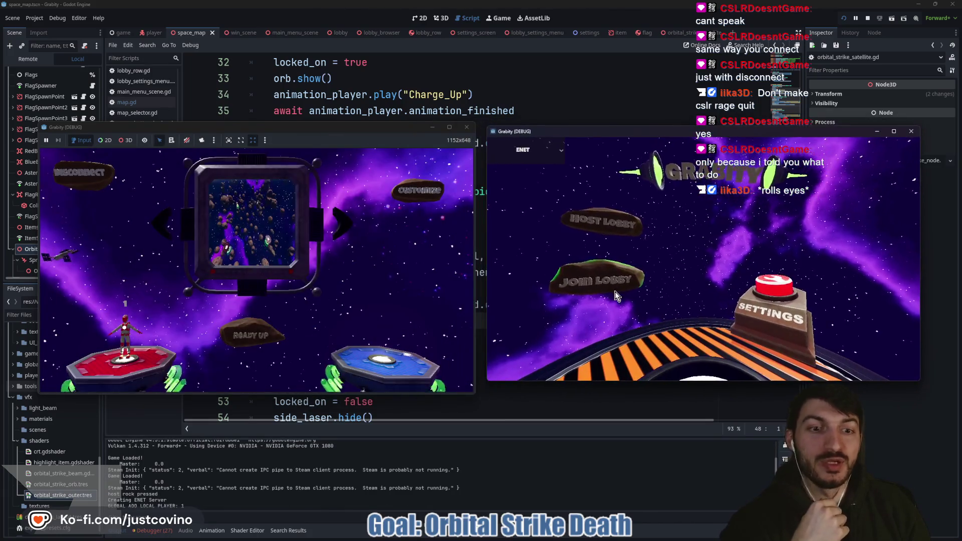
Step: Join the hosted lobby from the second window, ready up both players, and start the match
click(546, 275)
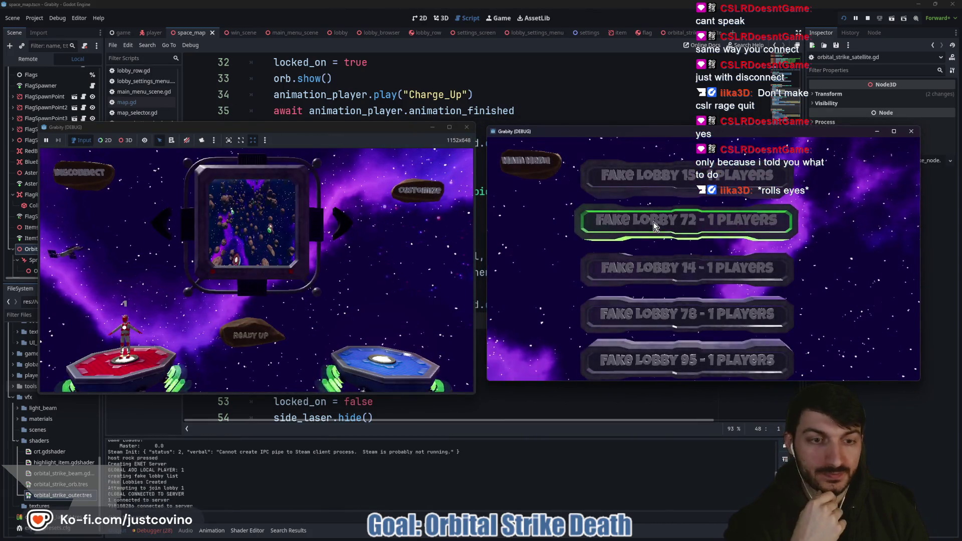
click(652, 222)
click(697, 325)
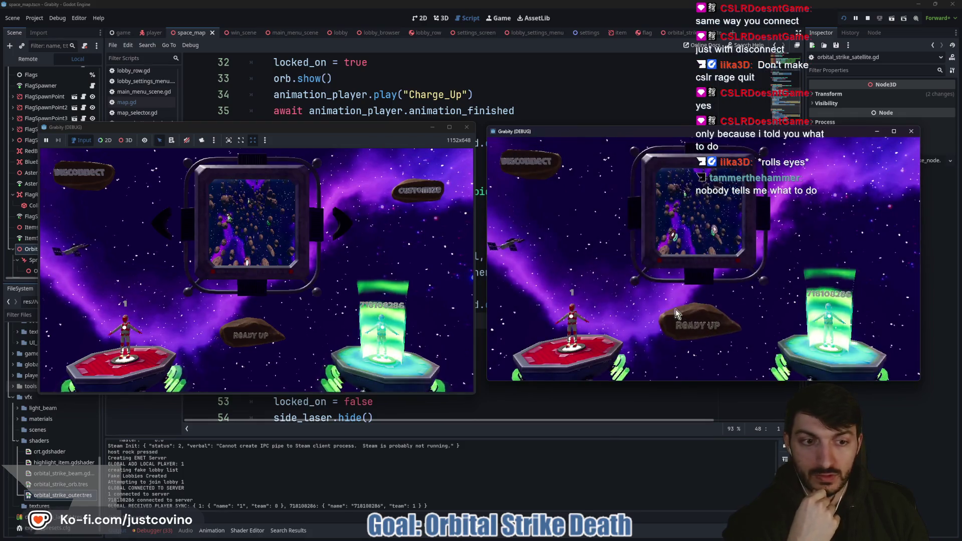
click(247, 333)
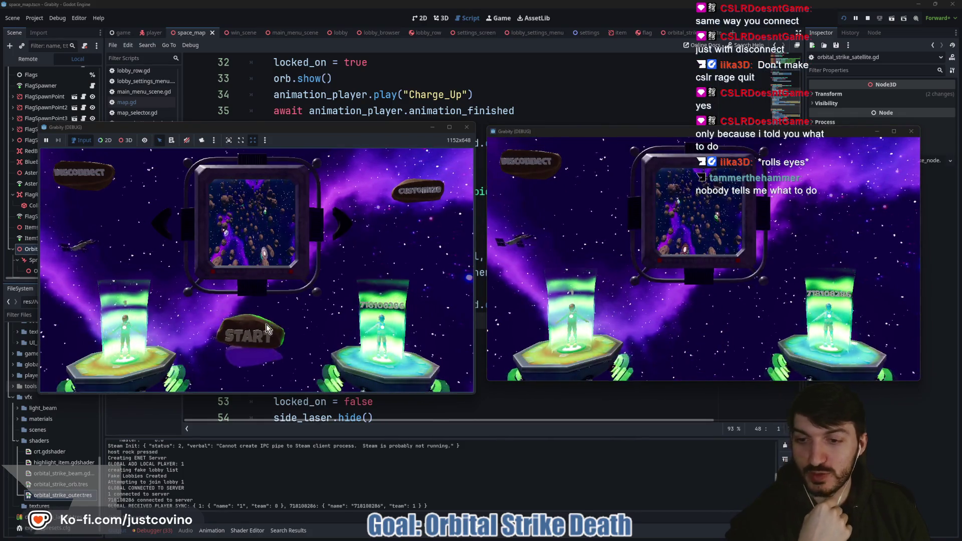
click(252, 339)
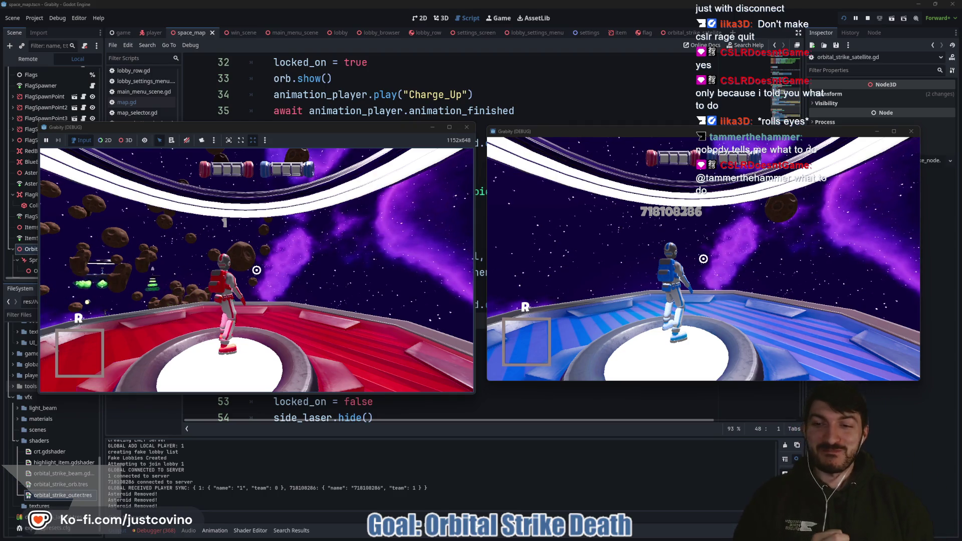
Step: Grant the red player an orbital strike via the dev console cheat and fire it
key(w)
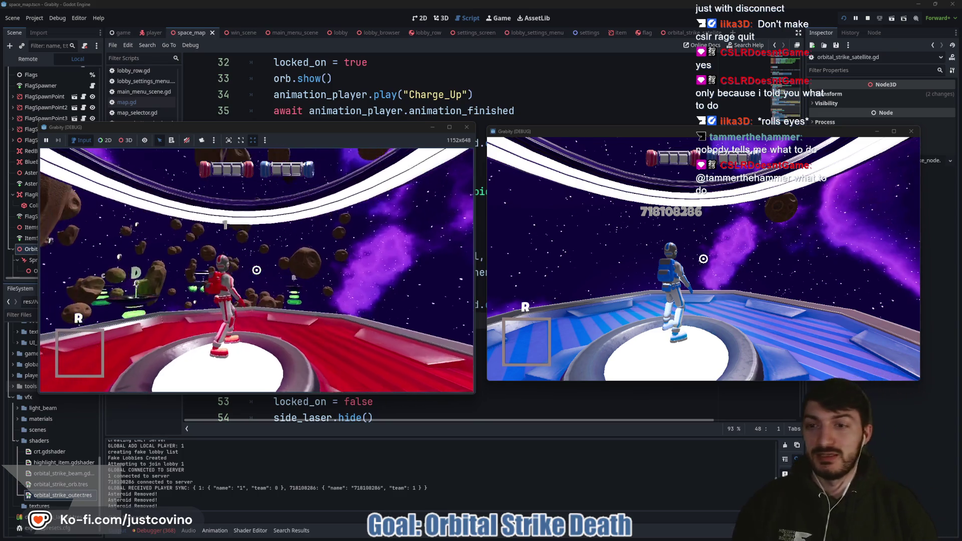
key(w)
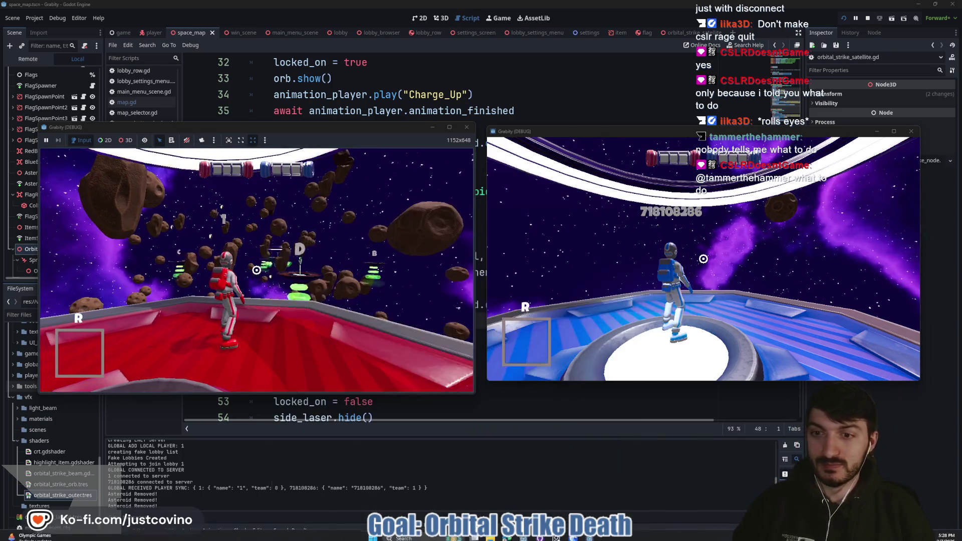
key(w)
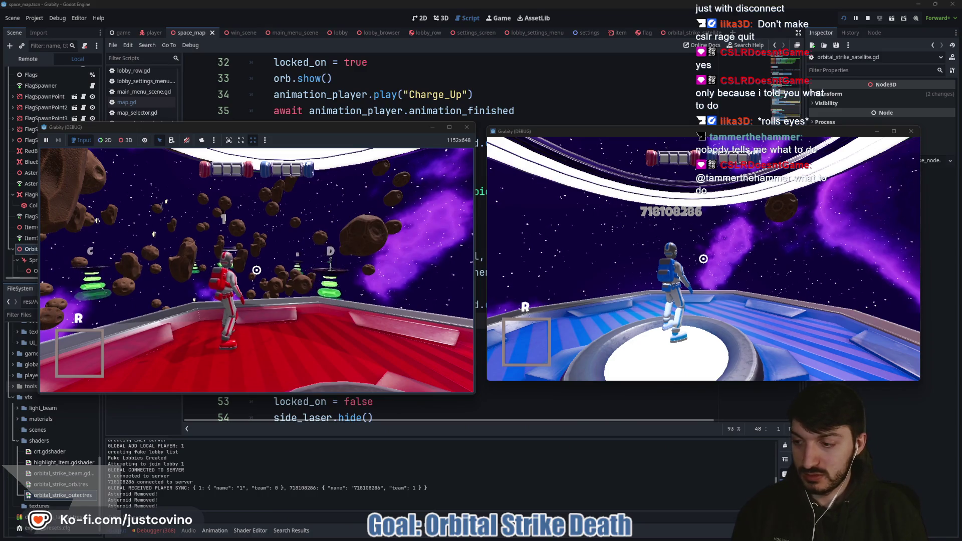
key(grave)
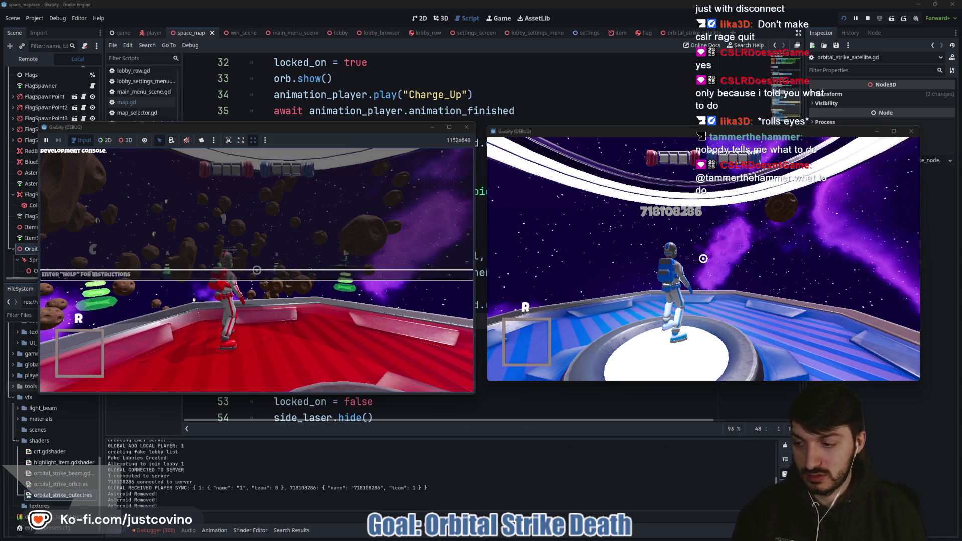
text(CHEAT_ITEM ORBITAL_STRIKE)
key(Return)
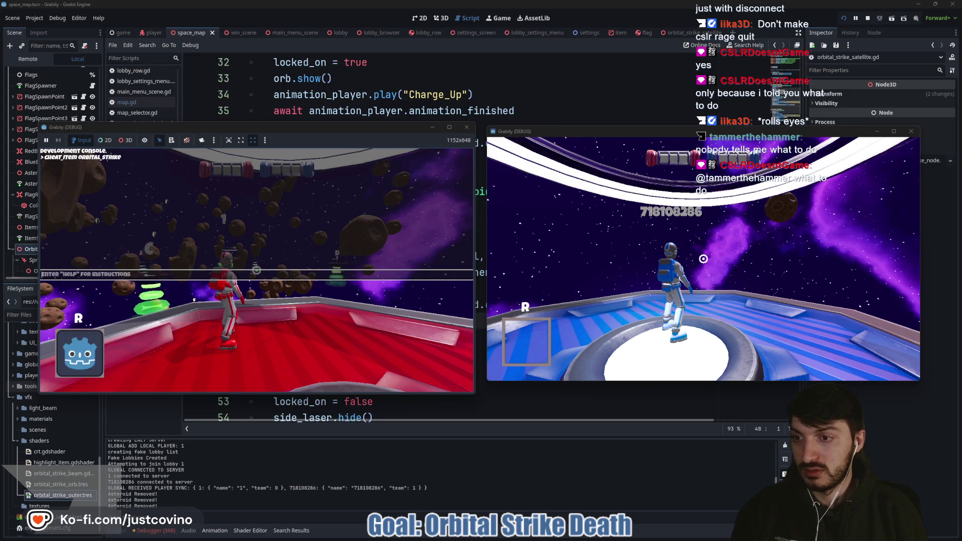
key(grave)
key(w)
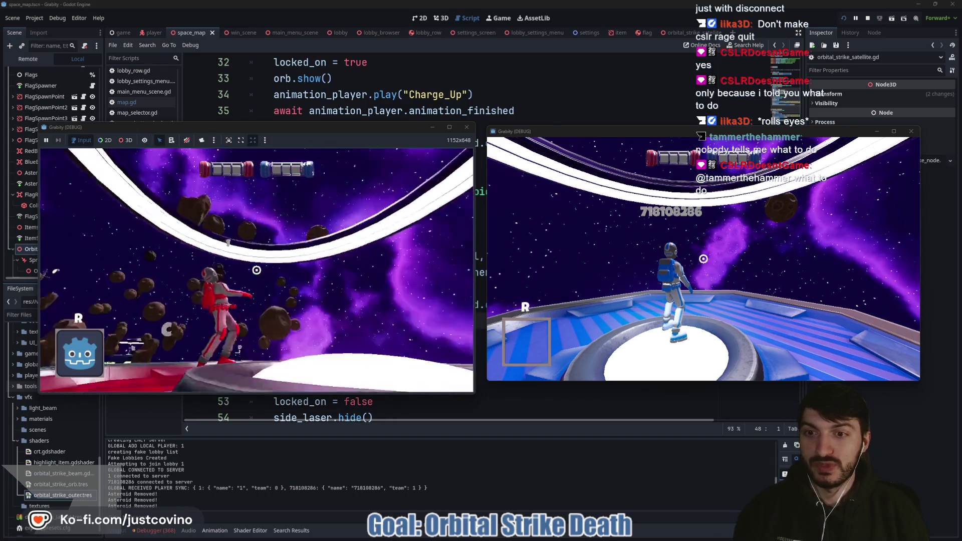
click(256, 270)
Step: Rerun the orbital_strike cheat from console history and fire the second strike
key(w)
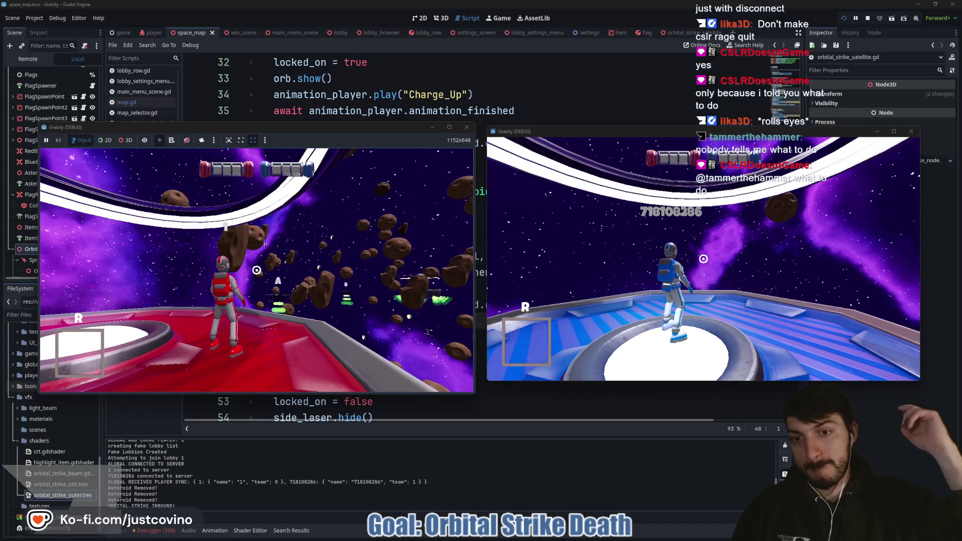
key(w)
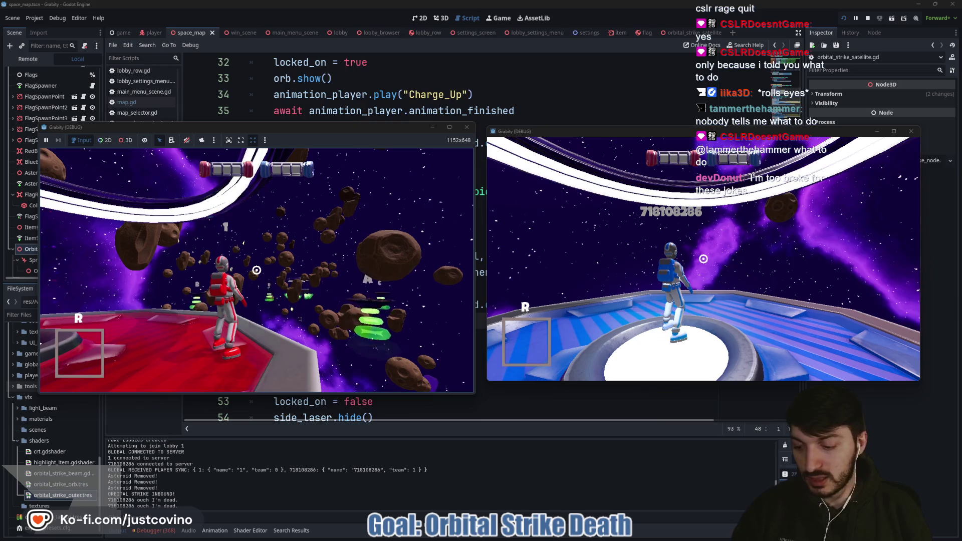
key(quoteleft)
key(Up)
key(Return)
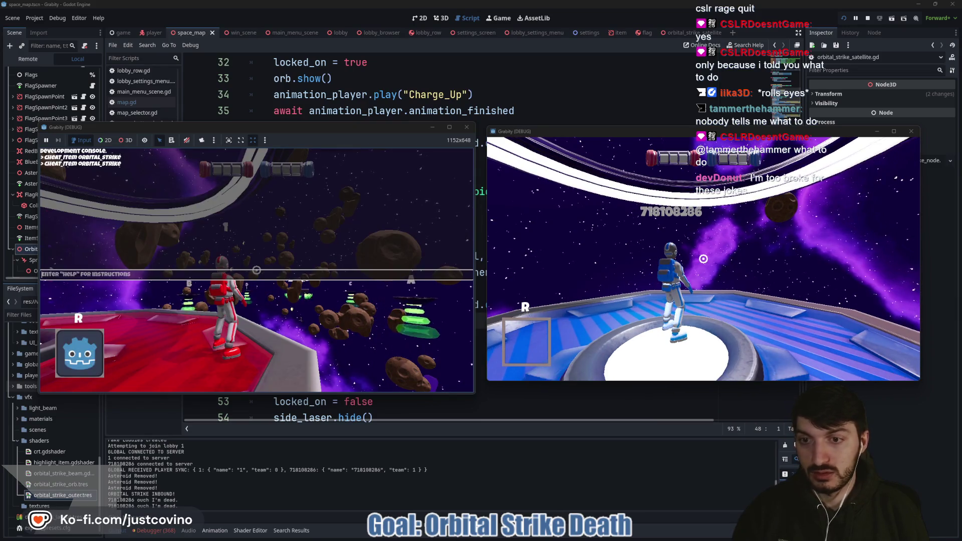
key(quoteleft)
key(w)
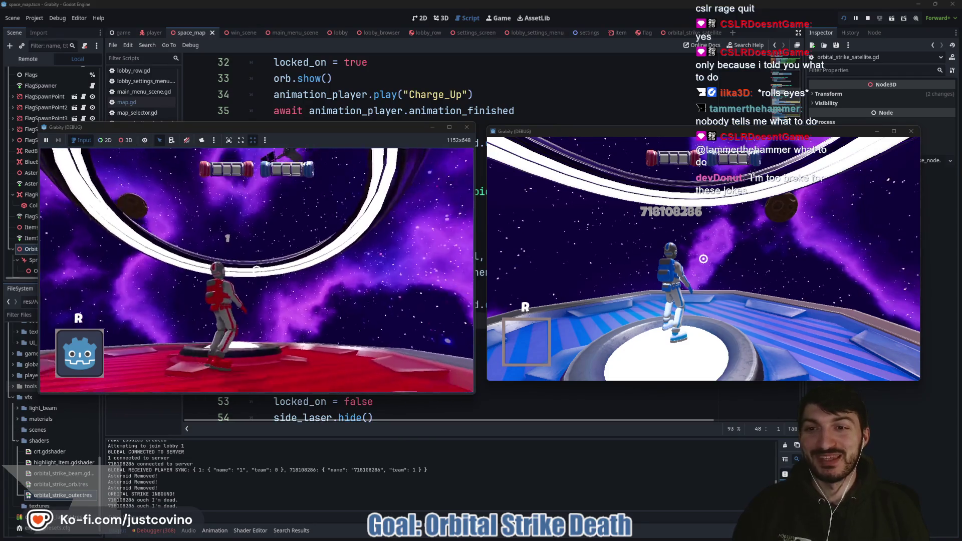
key(r)
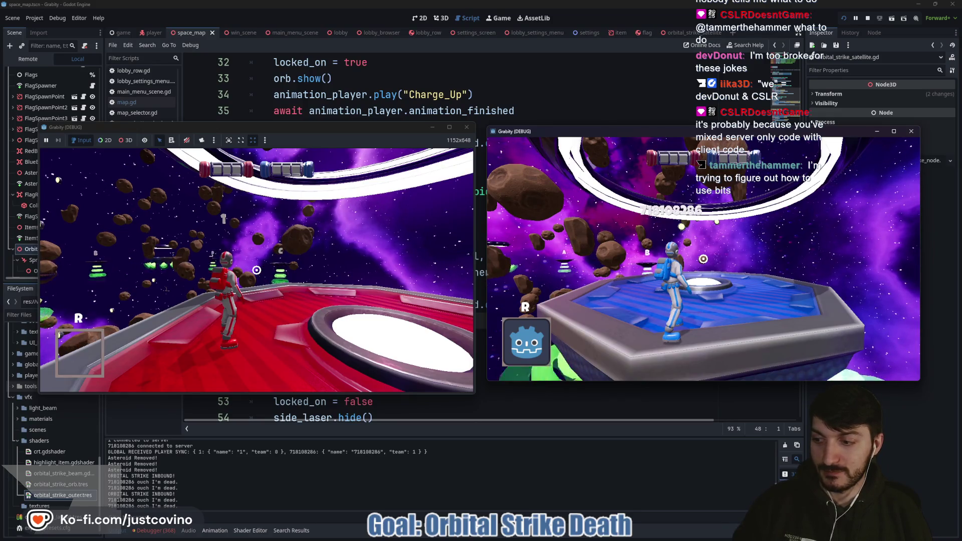
Step: Close both Grabity (DEBUG) windows and return to the script at line 43
click(911, 131)
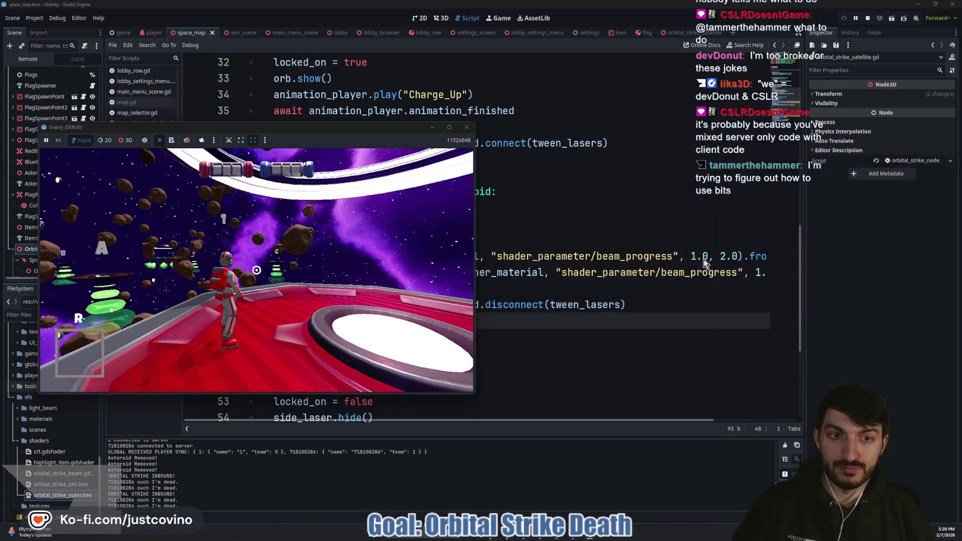
click(468, 128)
click(423, 238)
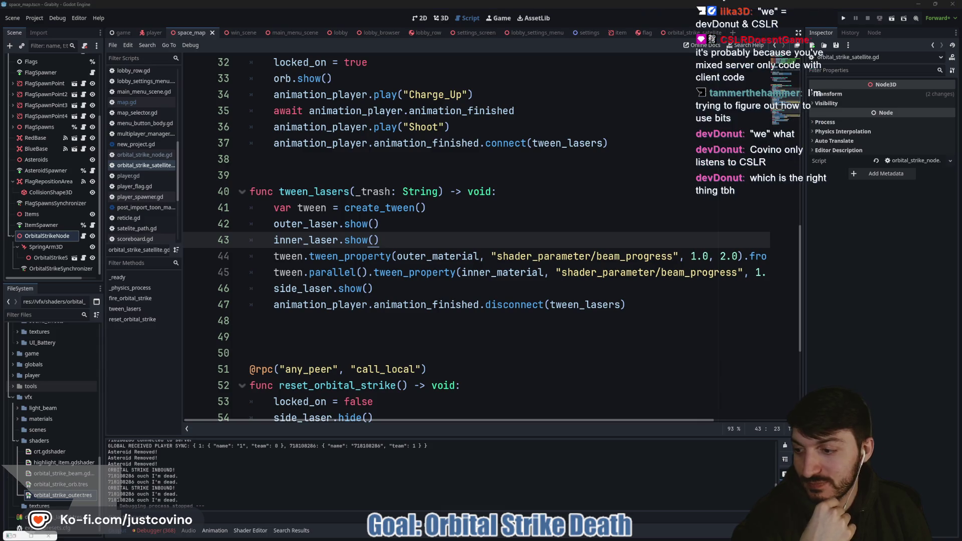
Step: Post a "!cheer 1" message in the Twitch chat popout, then close it
click(31, 535)
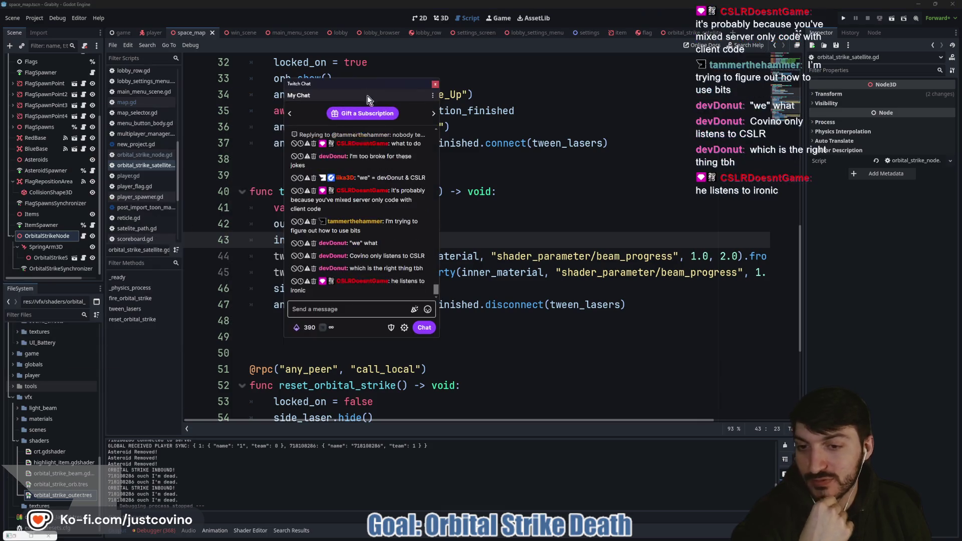
click(334, 310)
text(bits)
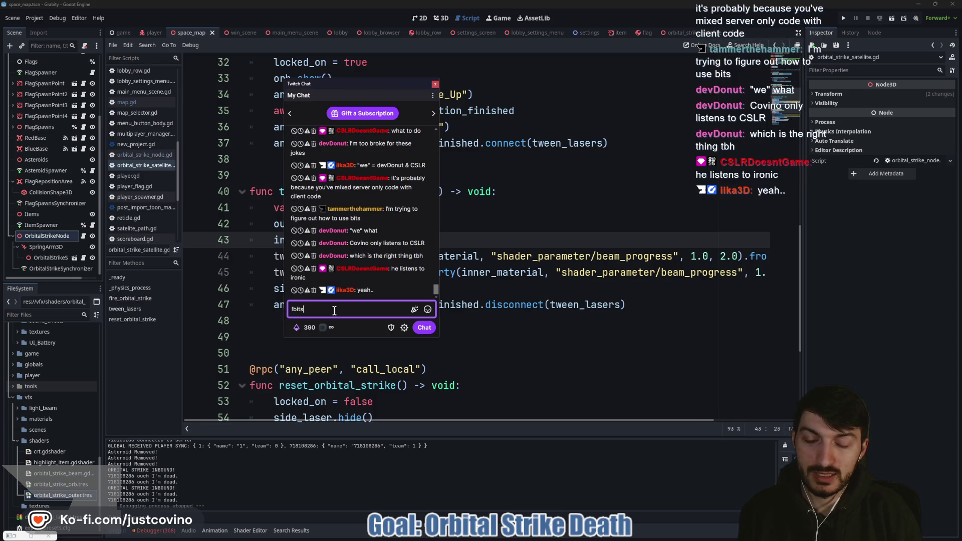
key(BackSpace)
key(BackSpace)
key(BackSpace)
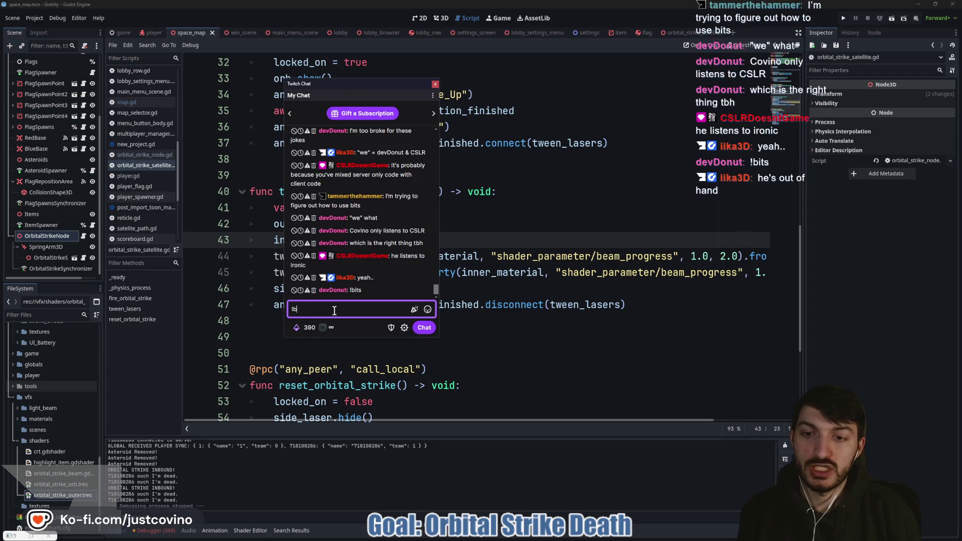
text(cheer 1)
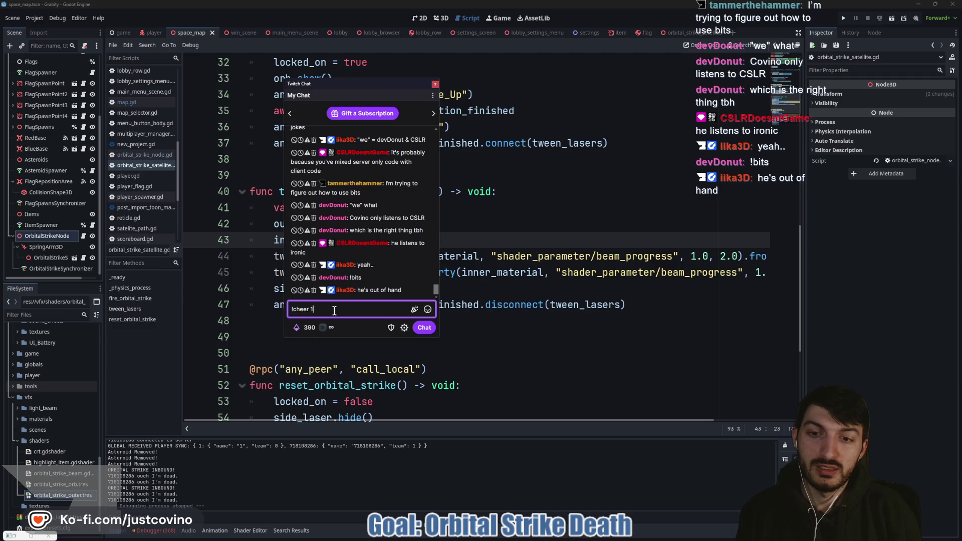
key(Return)
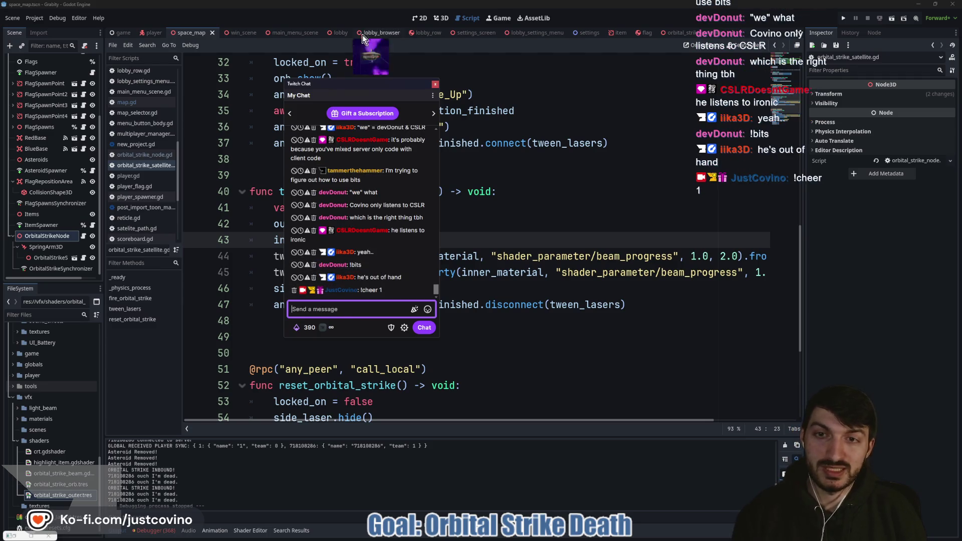
key(Escape)
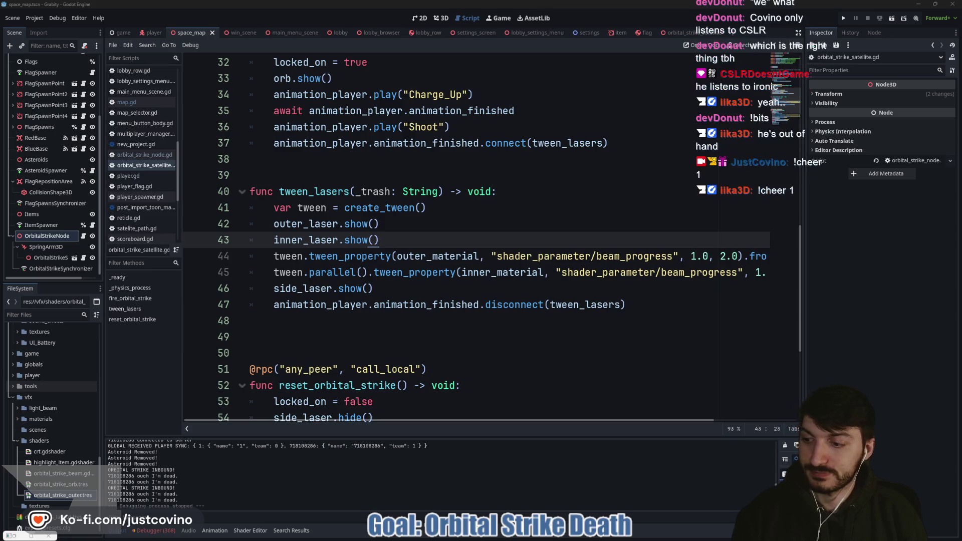